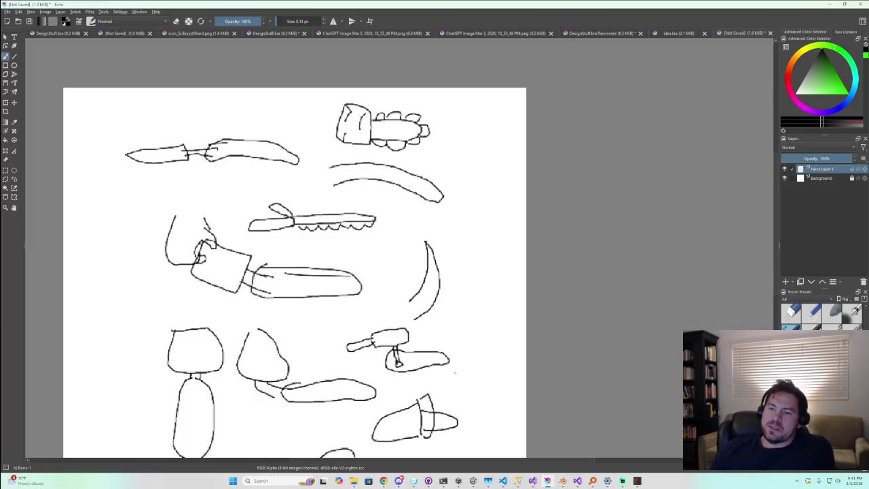
Draw a freehand loop around the left mushroom sketch on the Krita weapon page
scroll(455, 372, down, 3)
scroll(434, 360, down, 2)
middle_drag(412, 358, 408, 268)
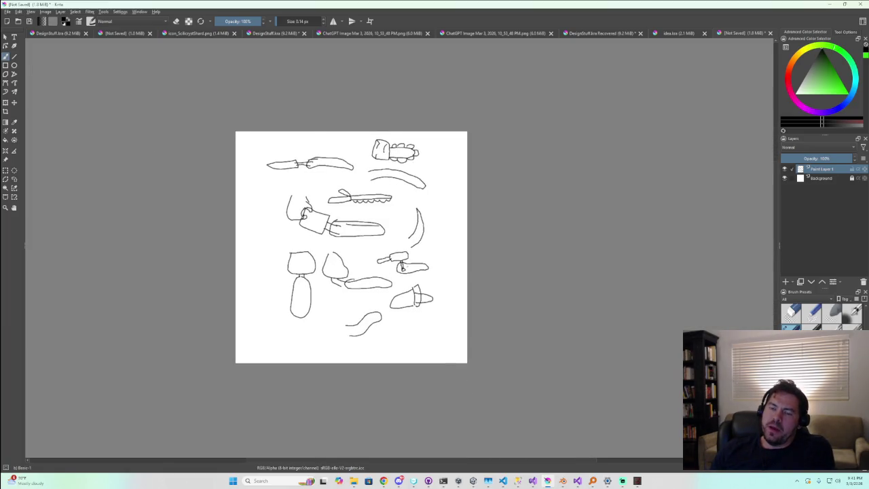
scroll(294, 258, up, 4)
mouse_move(252, 219)
mouse_down()
mouse_move(304, 429)
mouse_move(375, 287)
mouse_move(288, 220)
mouse_up()
mouse_move(461, 204)
middle_down()
mouse_move(421, 213)
mouse_move(398, 277)
middle_up()
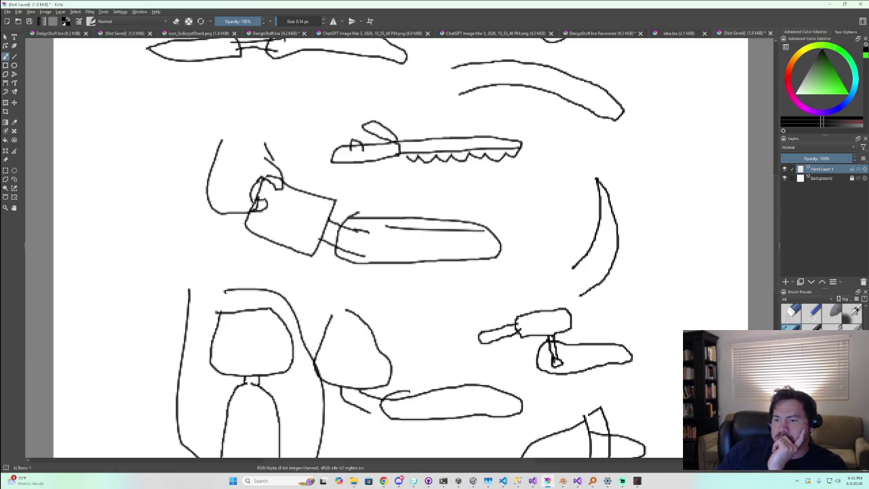
mouse_move(384, 481)
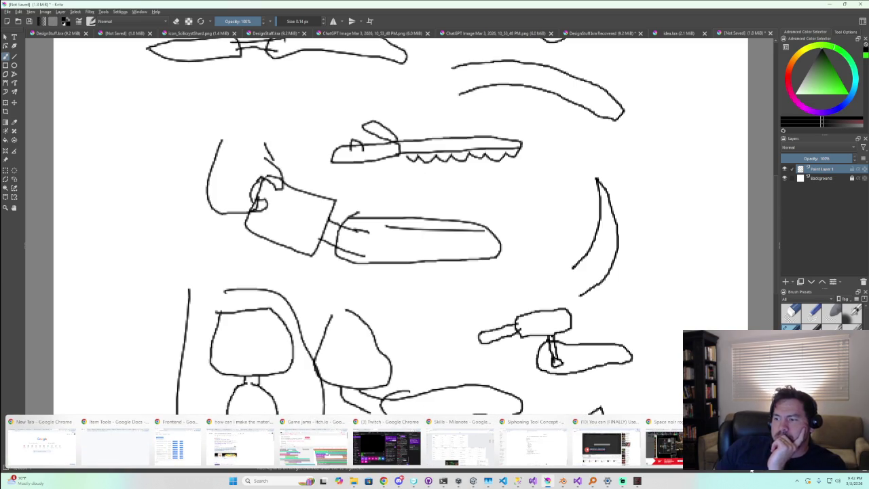
click(666, 445)
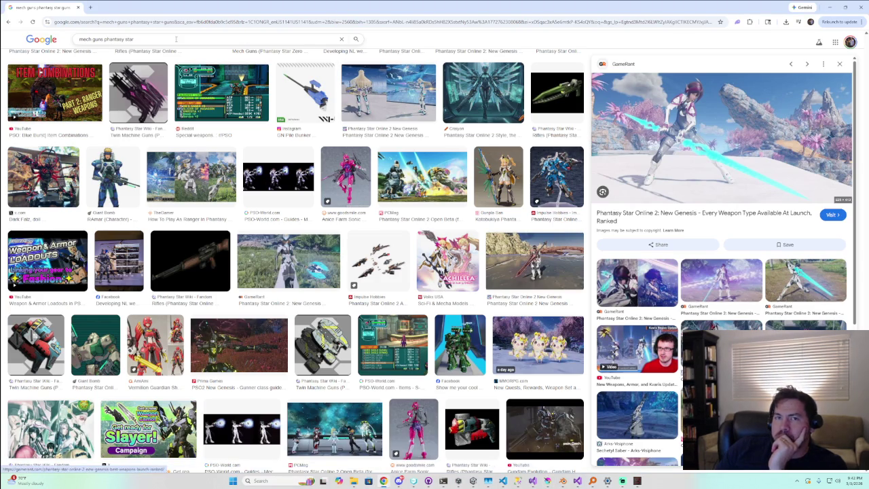
Search Google Images for 'Handsaw sci-fi' and preview the red sci-fi saw model
text(Hand)
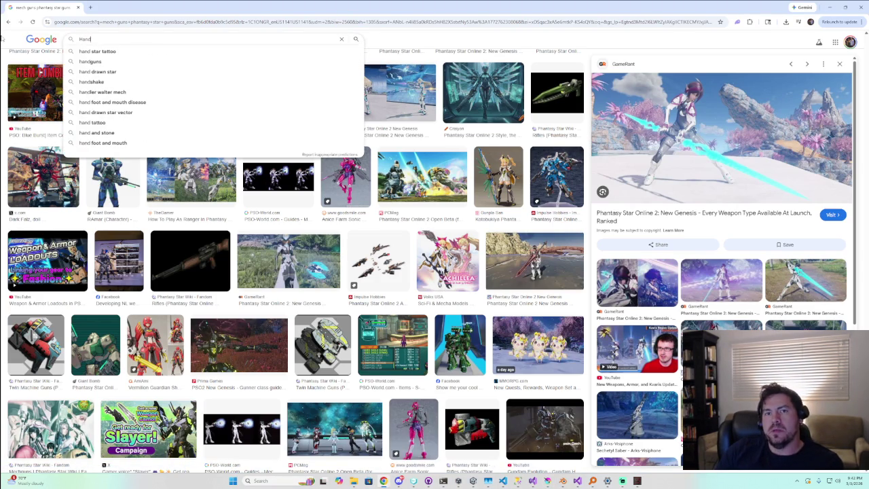
text(saw)
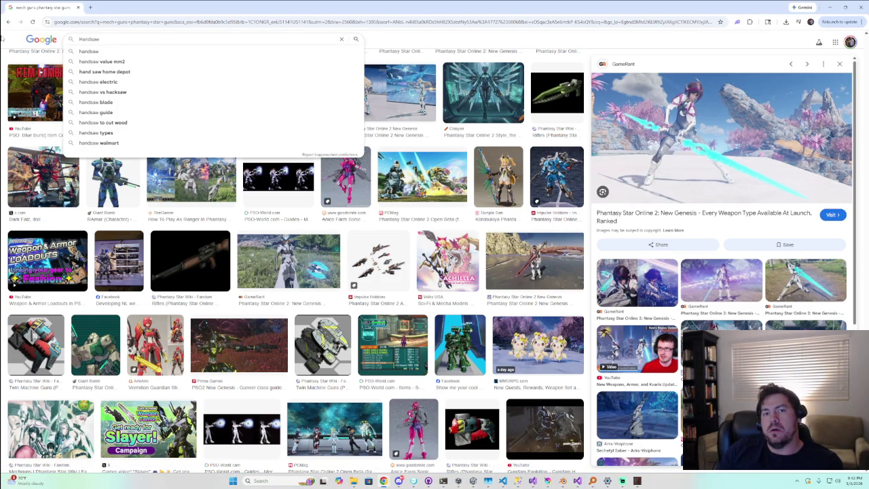
text( sci-fi)
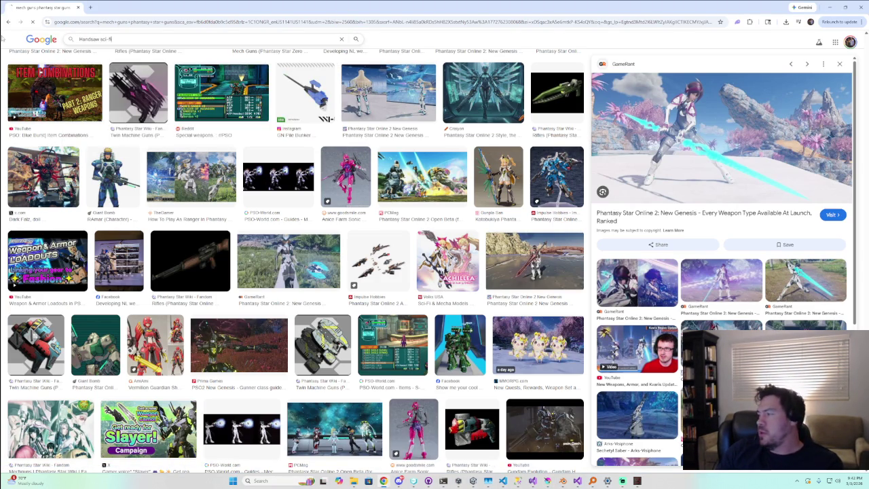
key(Return)
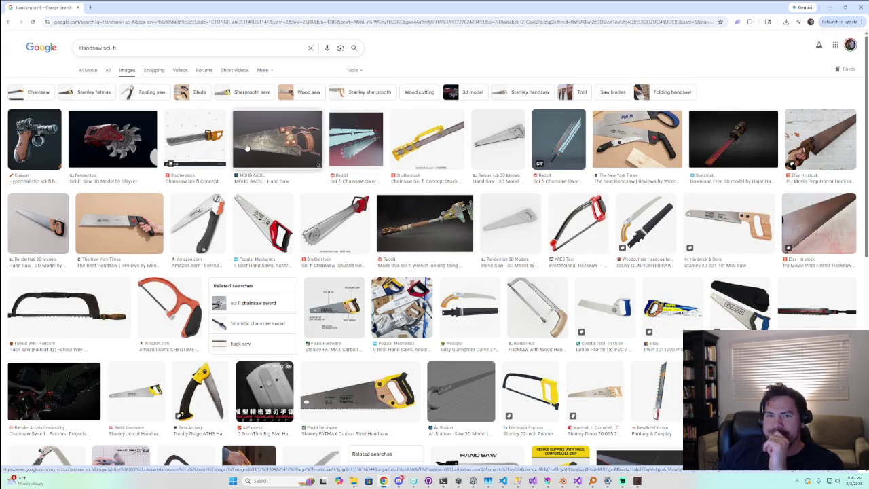
click(130, 133)
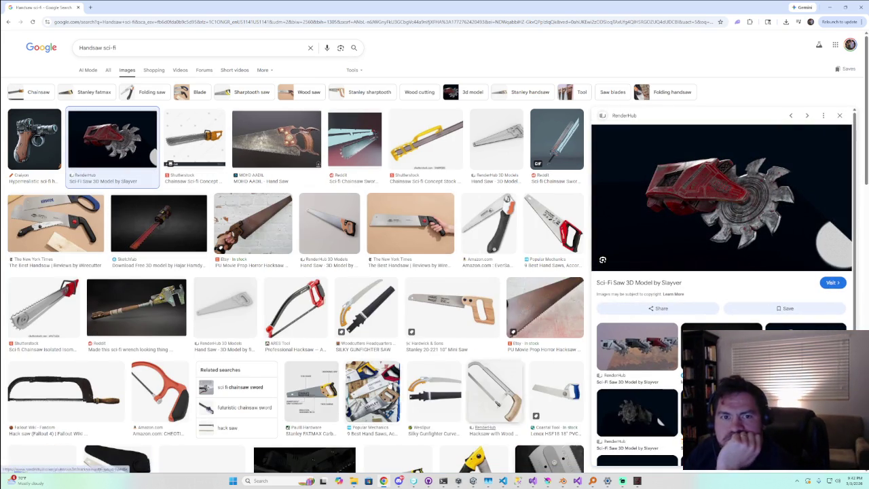
Preview several sci-fi saw results, ending on the lowpoly saw-hand Sketchfab model
scroll(330, 347, down, 1)
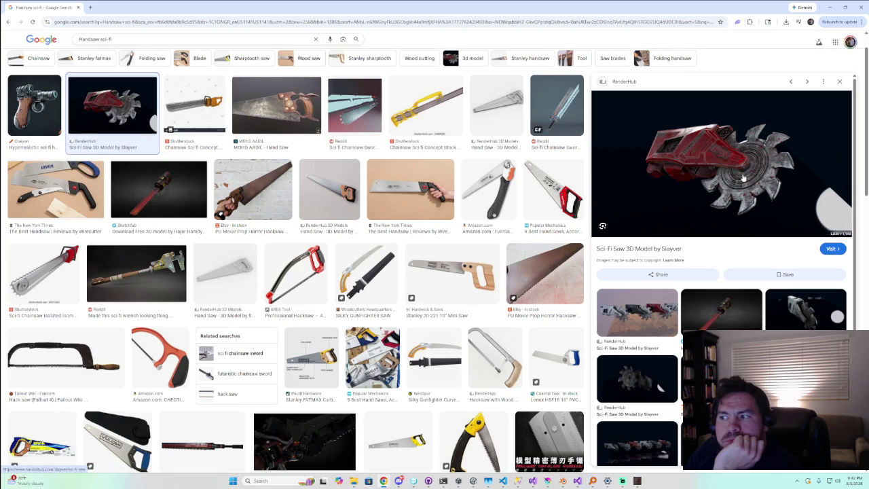
click(641, 309)
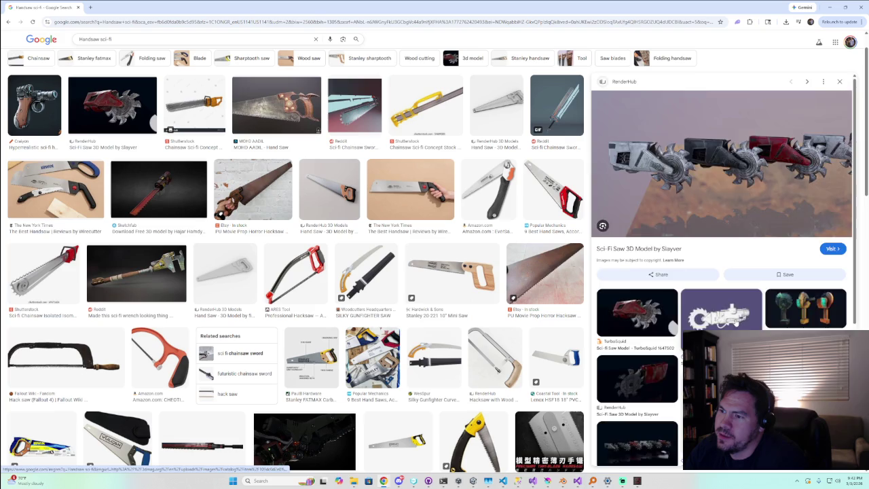
click(730, 314)
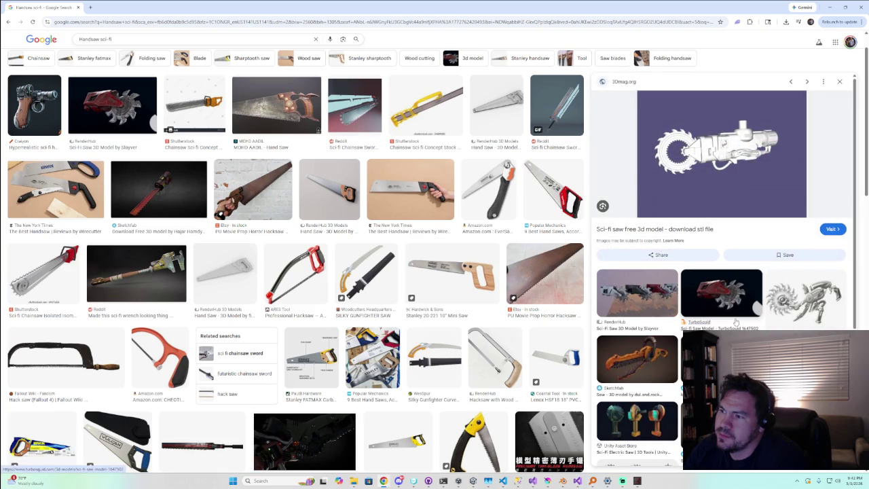
click(663, 358)
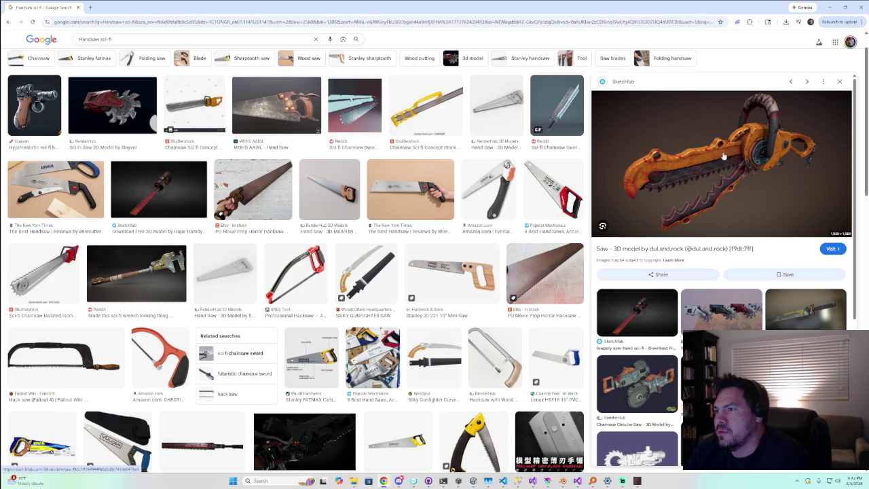
click(657, 316)
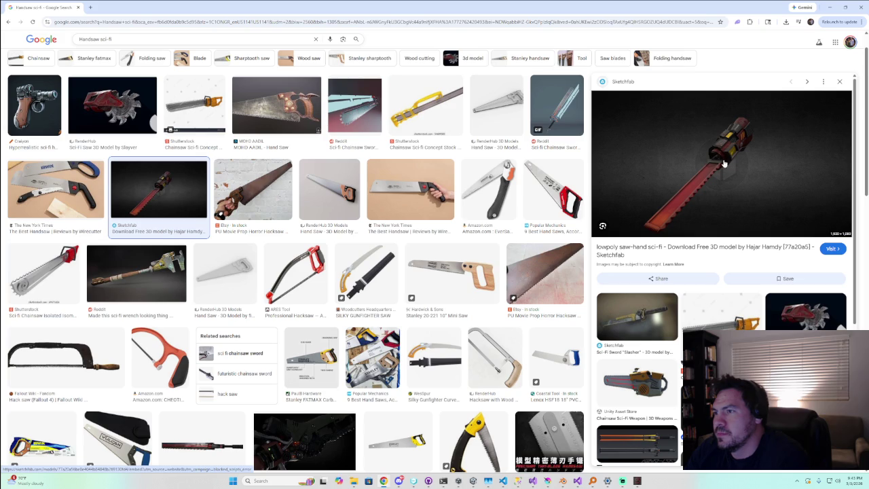
Browse related images, check the ArtStation Scifi Sword, then return to the saw-hand preview
scroll(688, 268, down, 2)
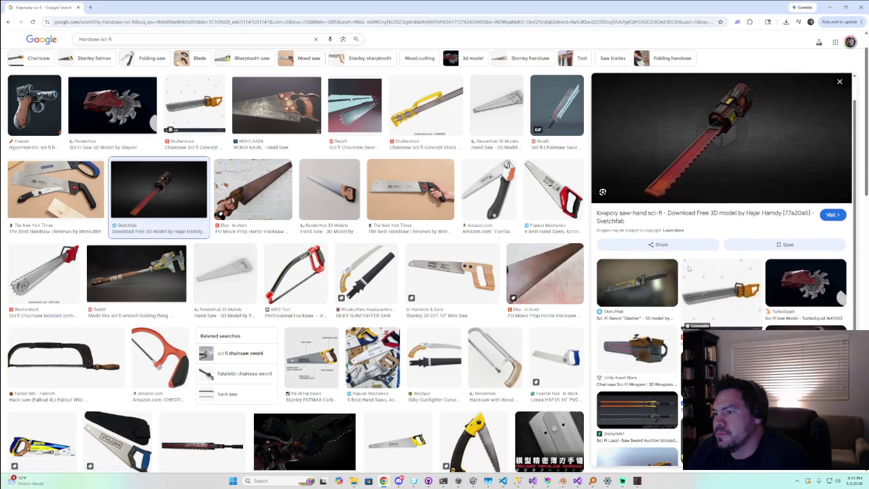
scroll(683, 275, down, 1)
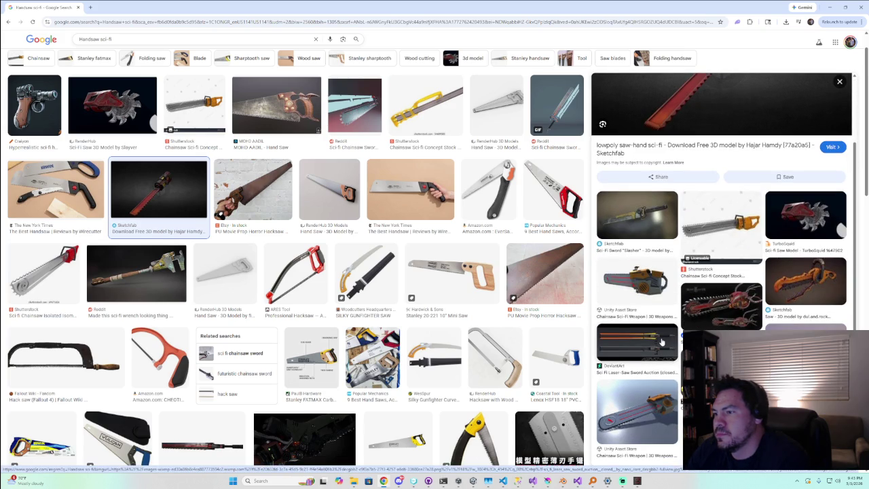
scroll(661, 341, down, 1)
scroll(661, 342, down, 1)
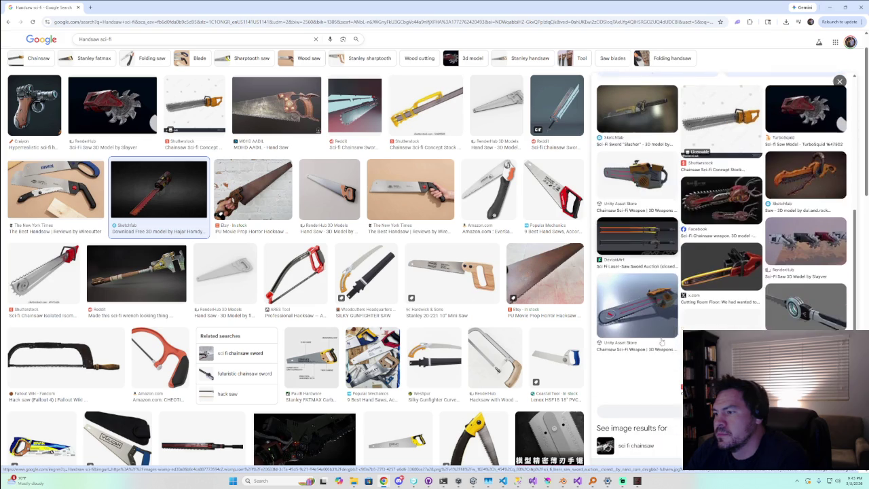
scroll(661, 342, down, 1)
click(786, 297)
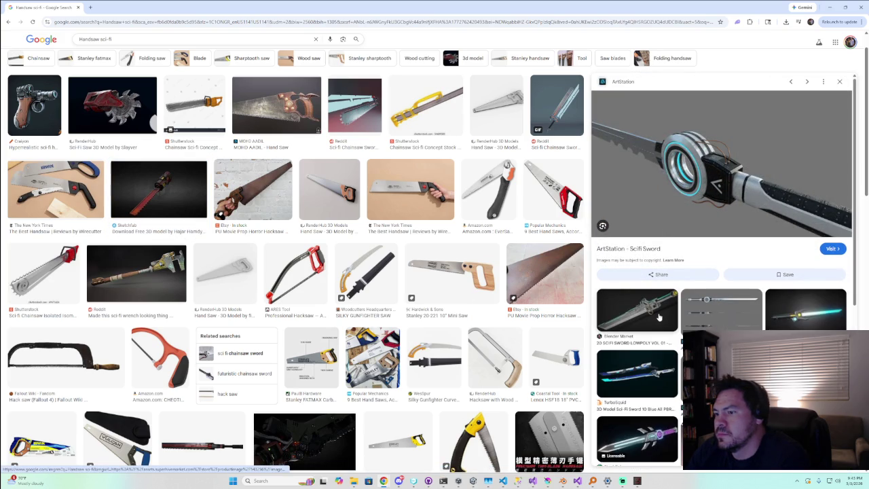
scroll(659, 317, down, 2)
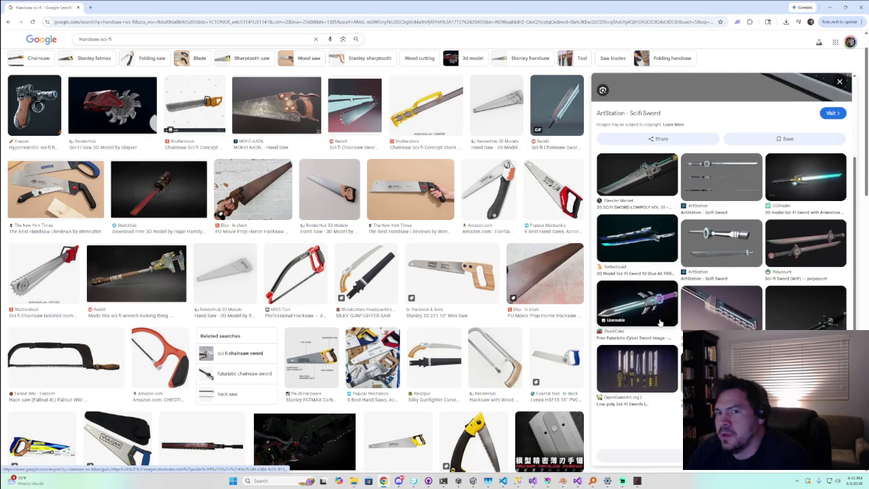
click(8, 22)
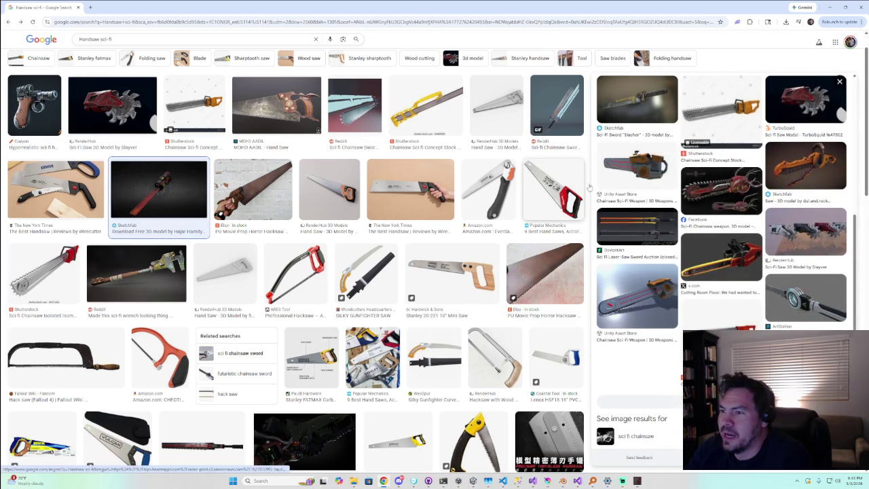
scroll(671, 210, up, 2)
scroll(682, 203, up, 2)
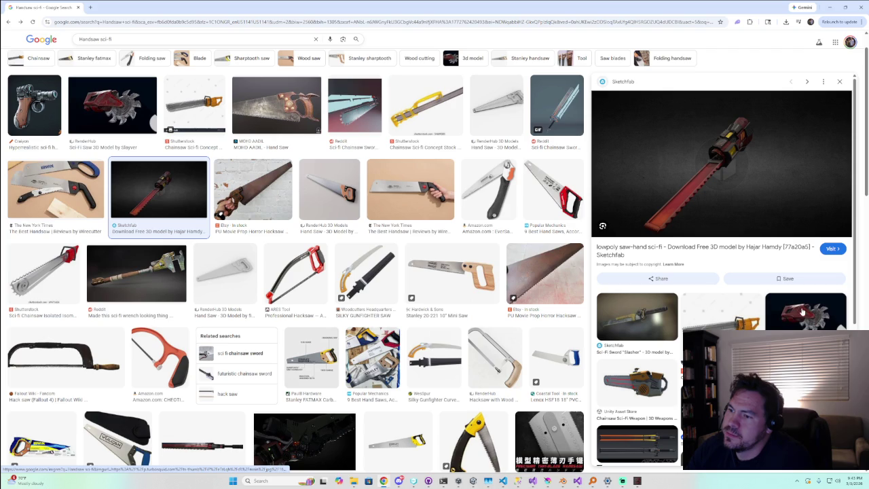
scroll(339, 284, down, 1)
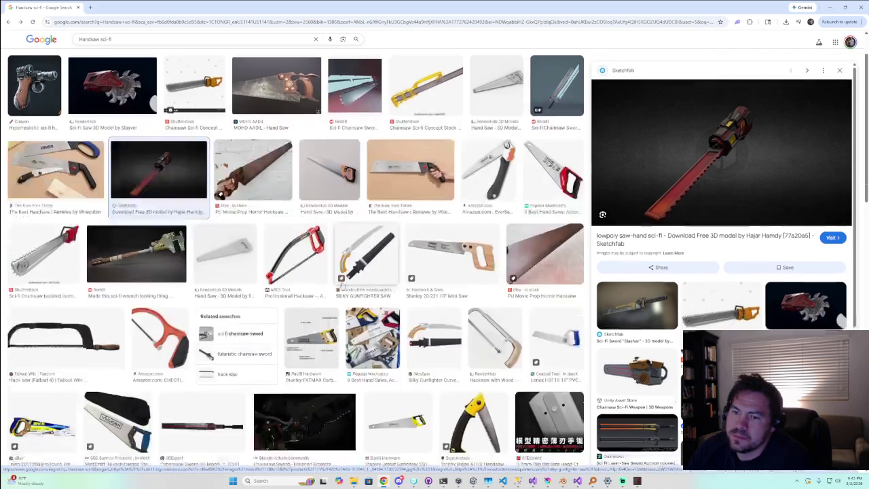
Scroll the results and preview the TurboSquid Sci-fi Saw Model with its related saw images
scroll(339, 284, down, 3)
scroll(339, 284, down, 2)
scroll(339, 284, down, 3)
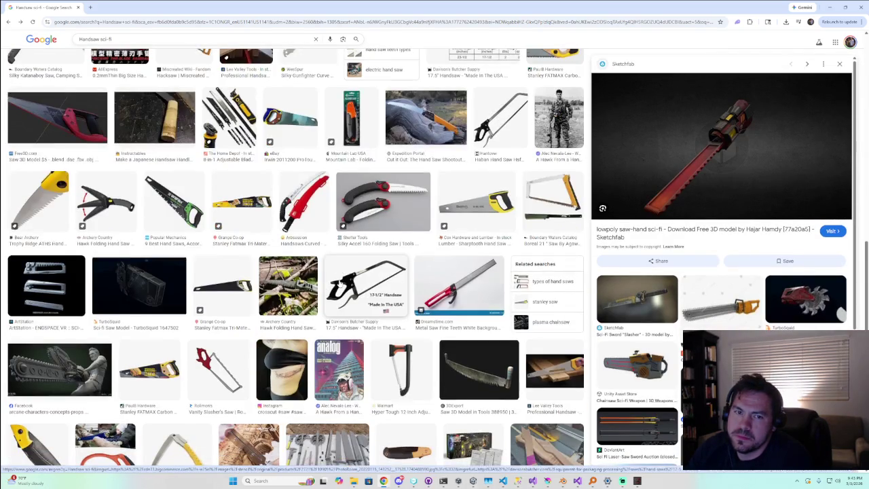
scroll(340, 283, down, 2)
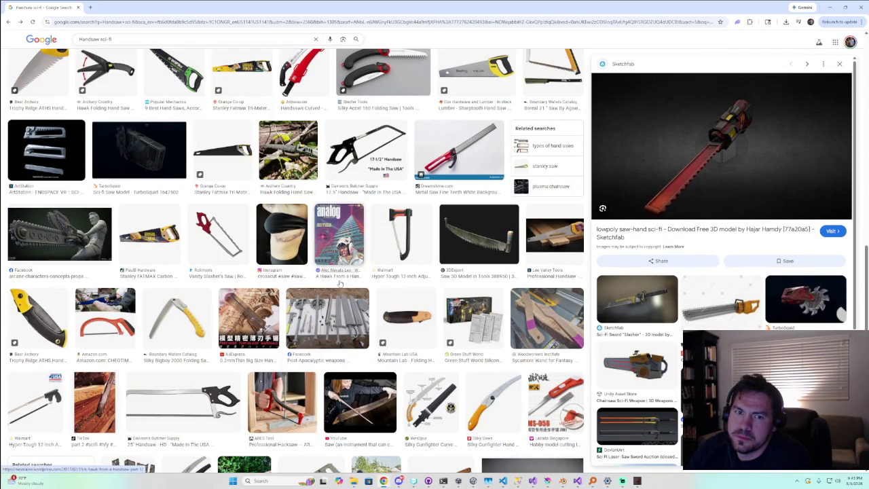
scroll(340, 284, down, 2)
scroll(340, 284, down, 2)
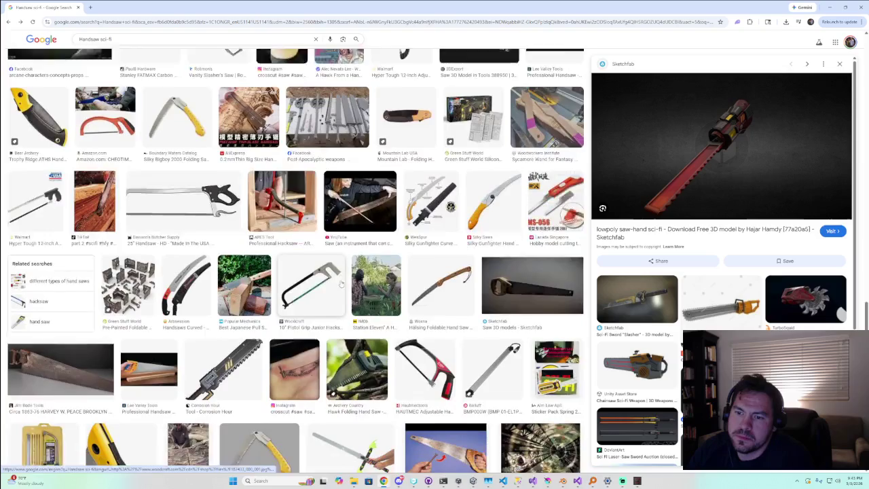
scroll(340, 284, down, 1)
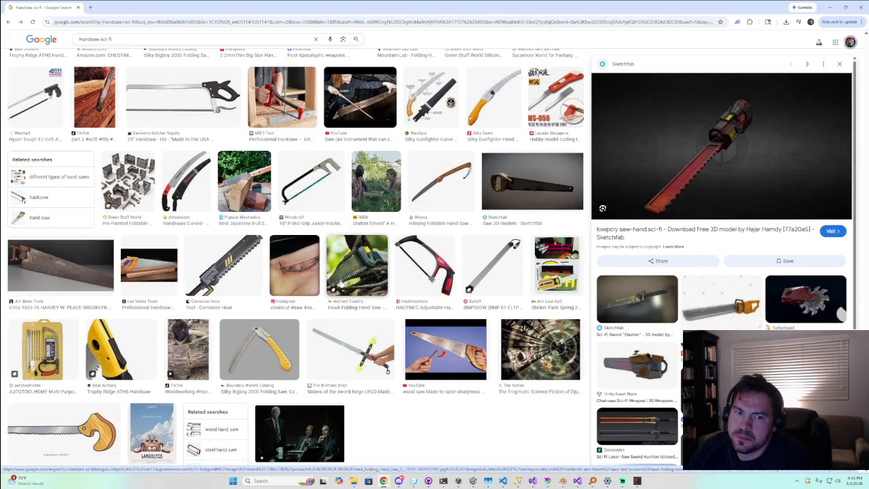
scroll(342, 284, down, 1)
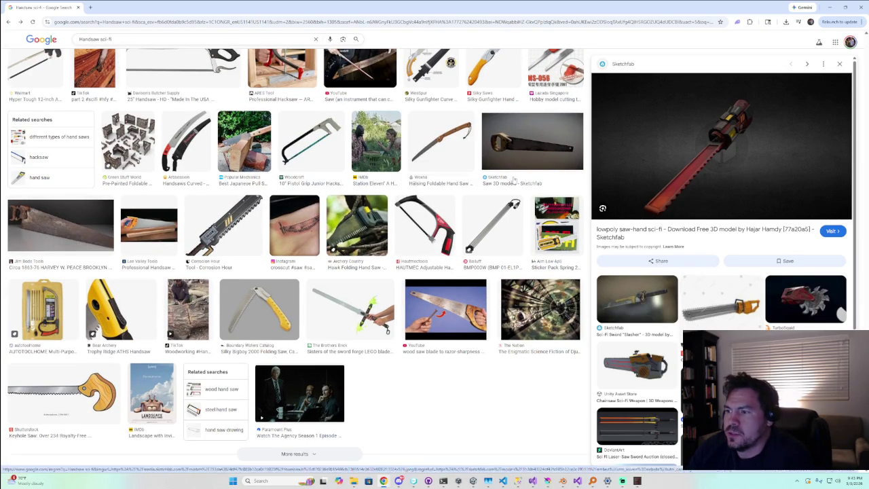
click(806, 299)
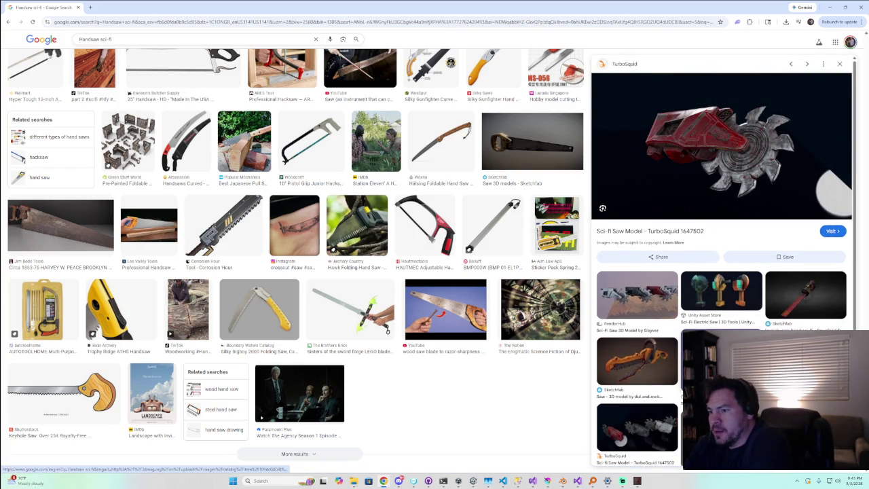
scroll(732, 262, down, 1)
scroll(828, 288, down, 2)
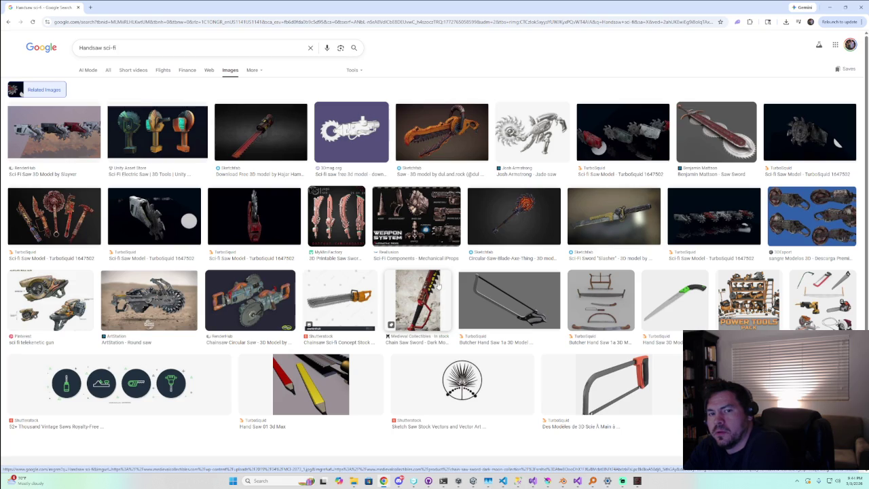
Preview the first sci-fi saw 3D model, then the Orc Mech Saw Arms image
scroll(439, 286, down, 2)
scroll(339, 203, up, 2)
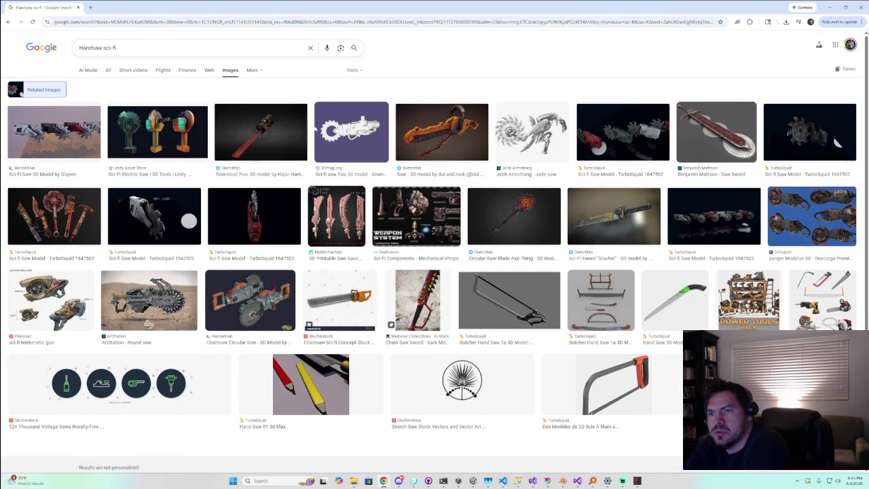
click(69, 146)
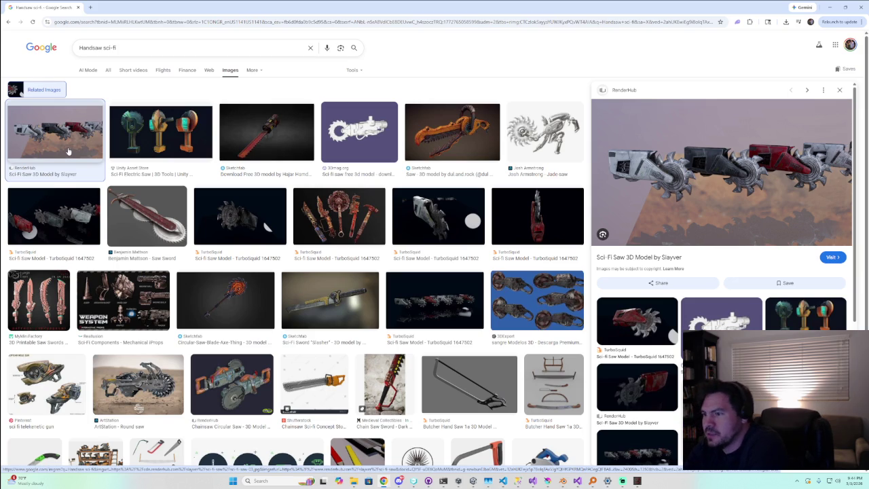
click(721, 314)
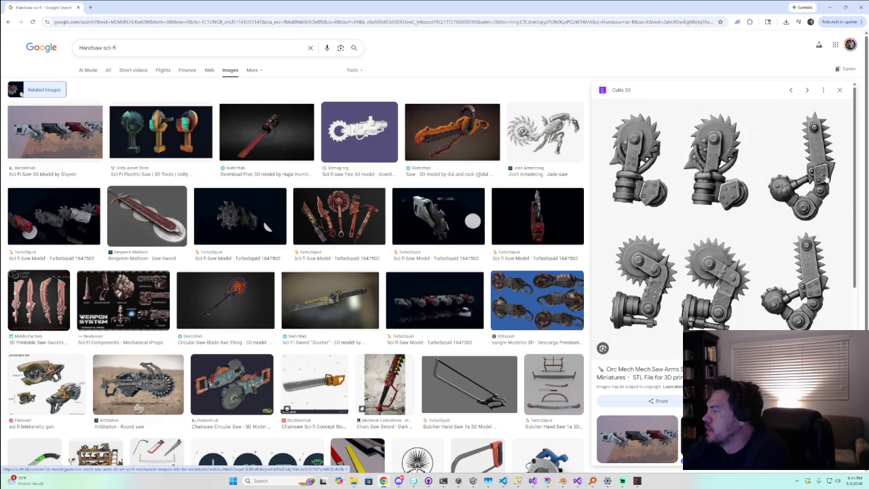
Preview the Cults 3D Orc Mech Arms STL Set chainsaw-arm image from the related results
scroll(765, 238, down, 3)
scroll(765, 238, down, 1)
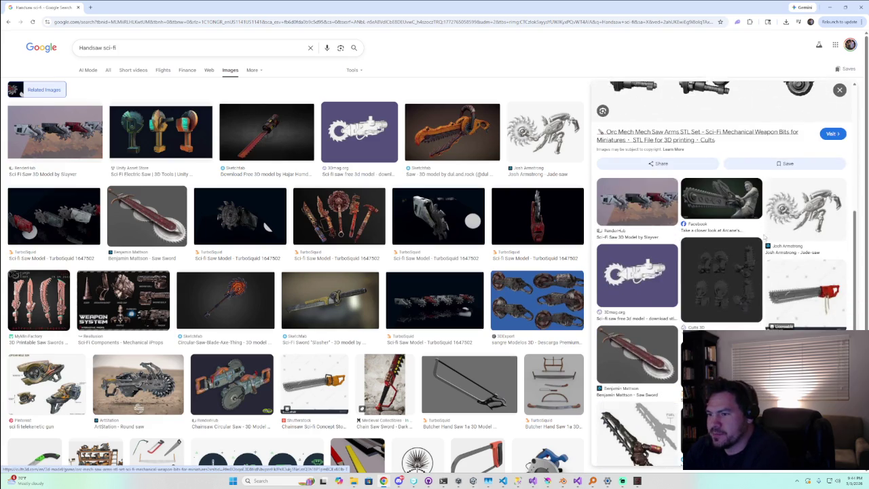
scroll(764, 236, down, 3)
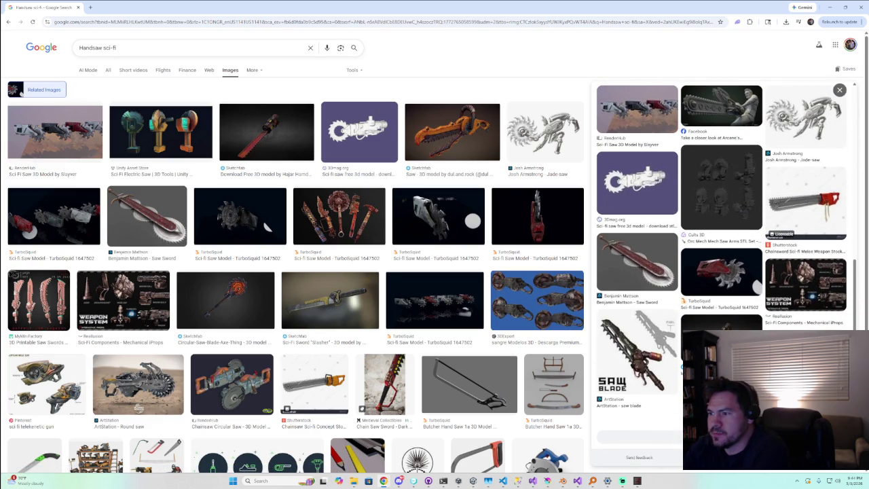
click(689, 197)
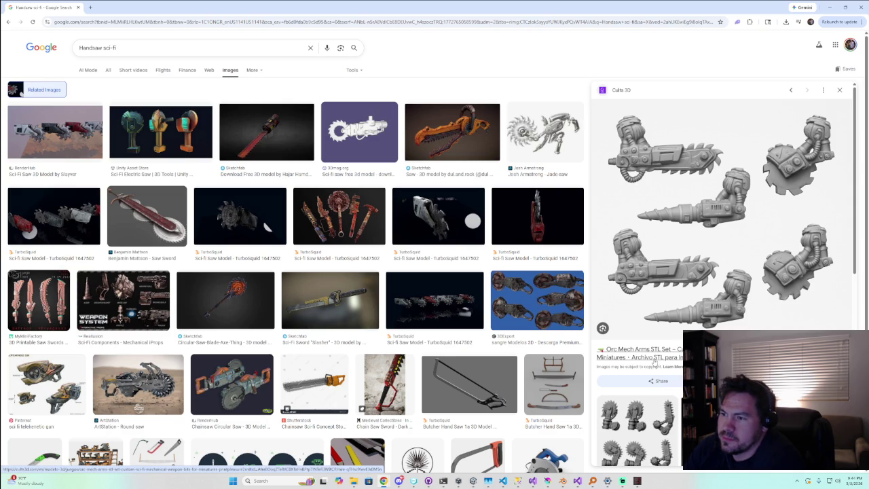
scroll(658, 363, down, 1)
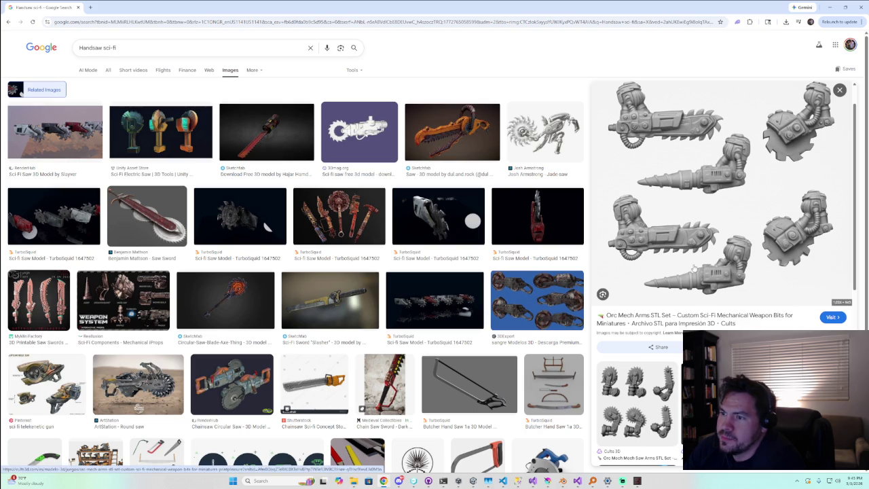
scroll(687, 269, up, 1)
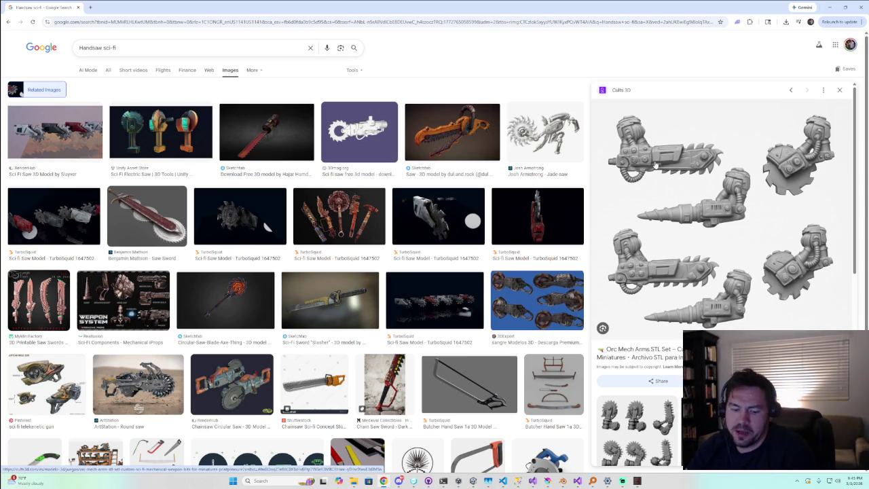
key(F1)
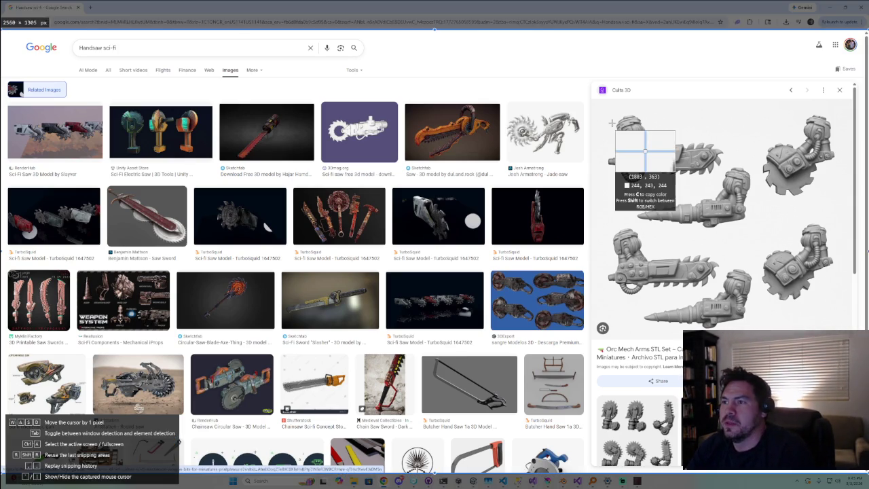
Capture the top chainsaw arm as a 400×227 snip and minimize the browser and Krita
drag(599, 108, 735, 185)
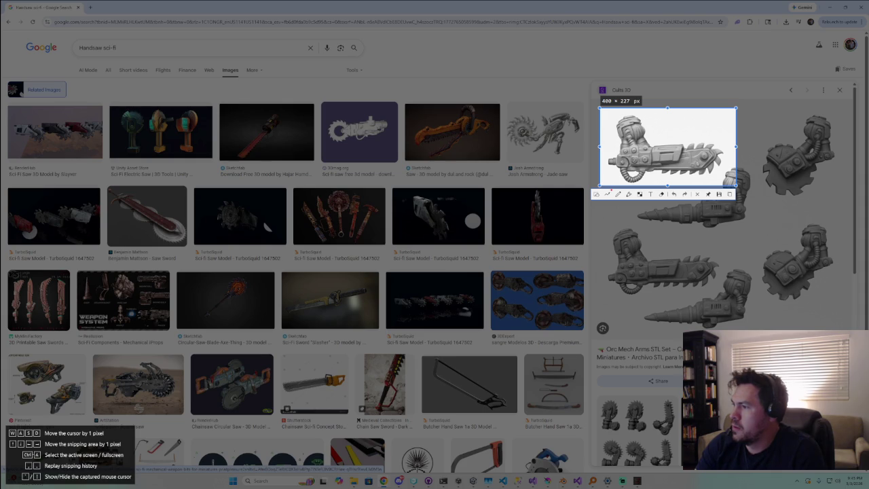
key(Return)
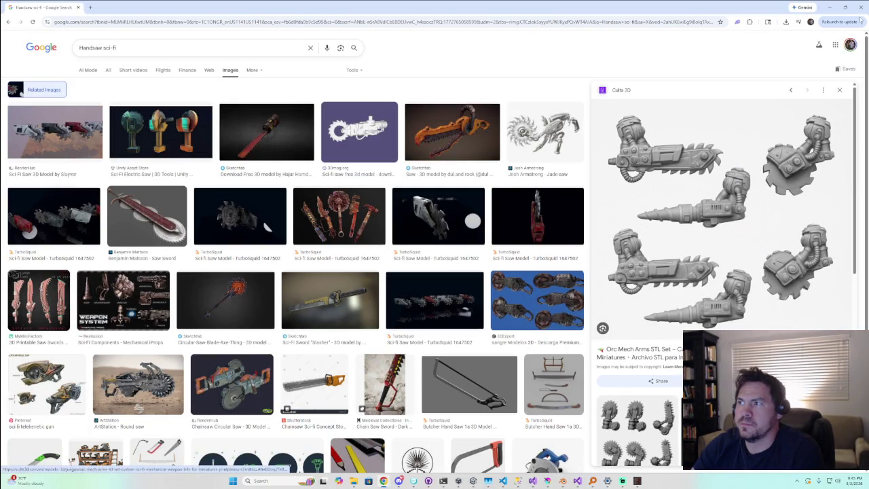
click(830, 7)
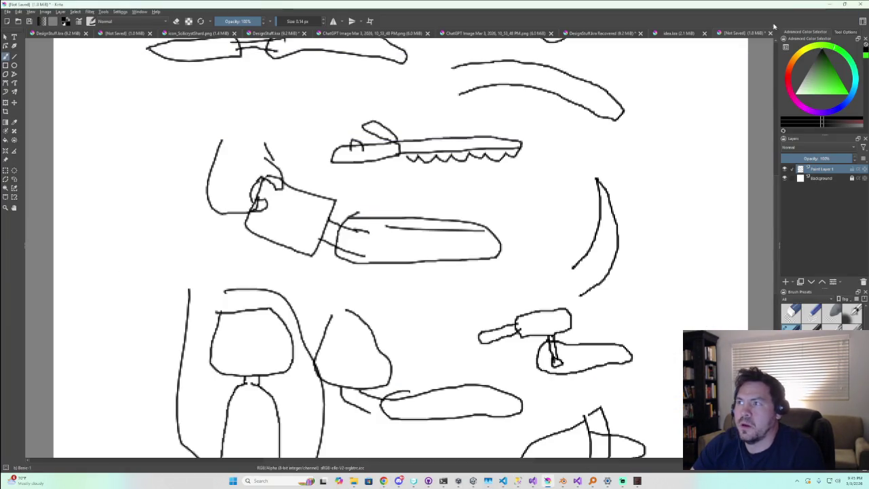
click(833, 9)
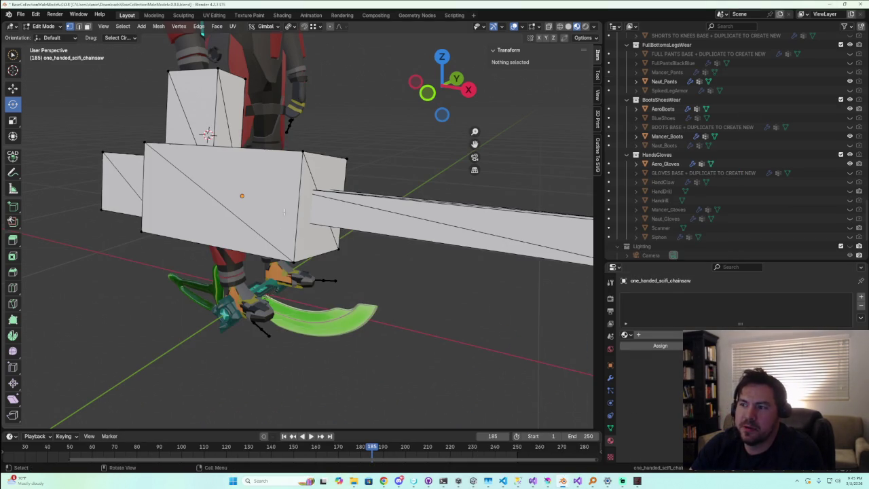
Delete the blocky one_handed_scifi_chainsaw mesh and check the view layer and render properties
scroll(781, 204, down, 3)
scroll(788, 217, down, 1)
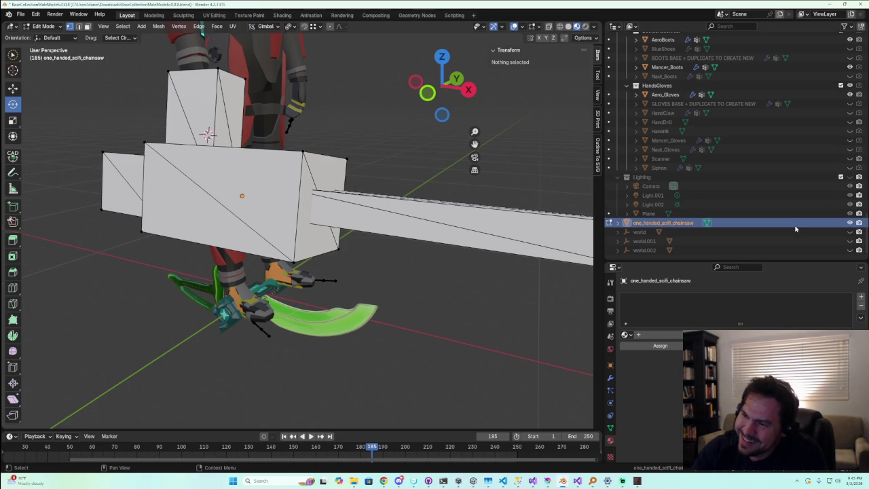
key(Delete)
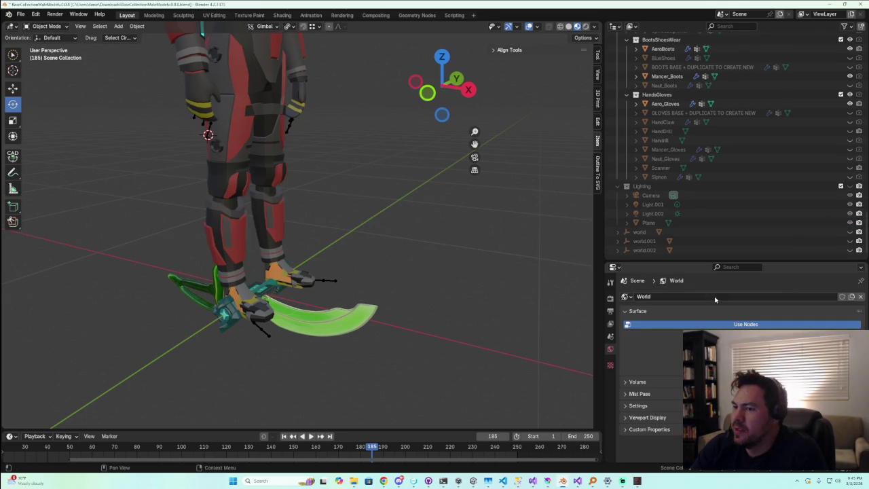
click(610, 325)
click(628, 319)
scroll(679, 312, down, 2)
scroll(733, 339, up, 3)
click(613, 303)
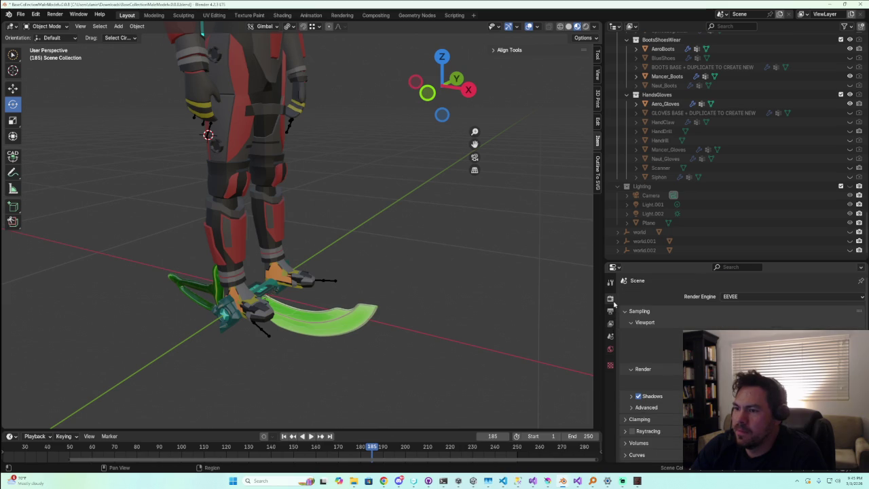
click(611, 323)
Start adding a reference image through the Add > Image menu
right_click(319, 234)
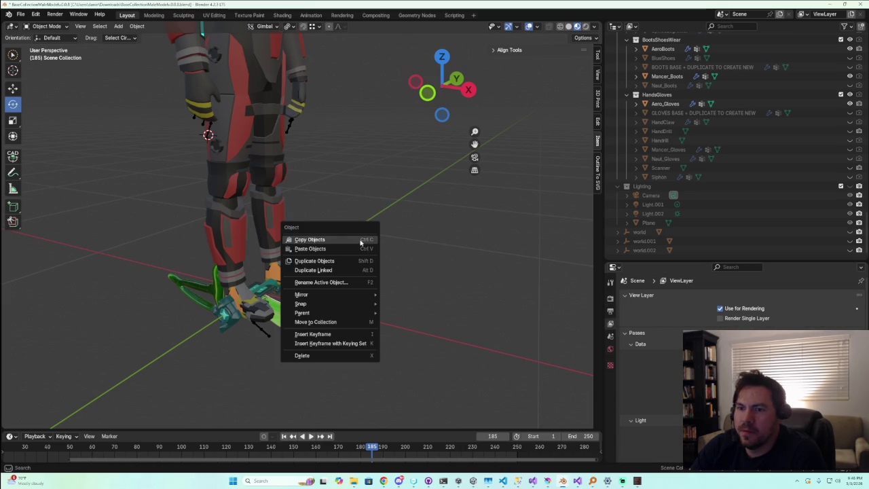
click(118, 27)
mouse_move(131, 36)
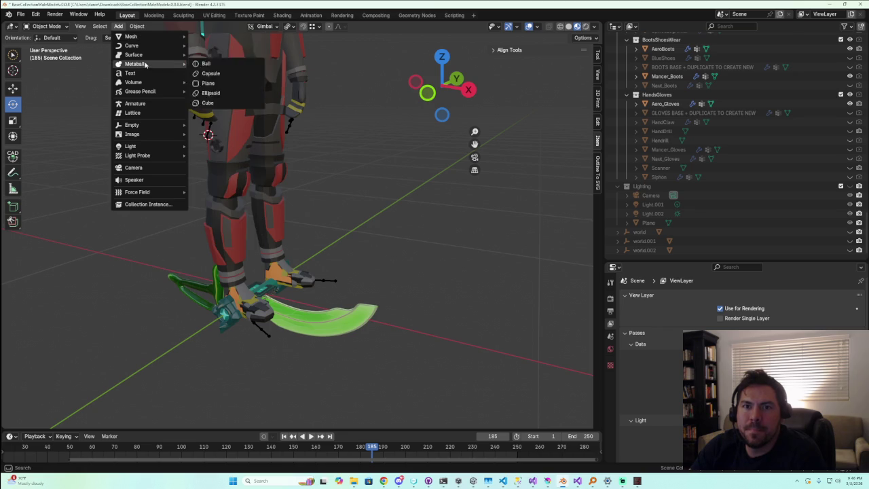
mouse_move(132, 134)
click(251, 139)
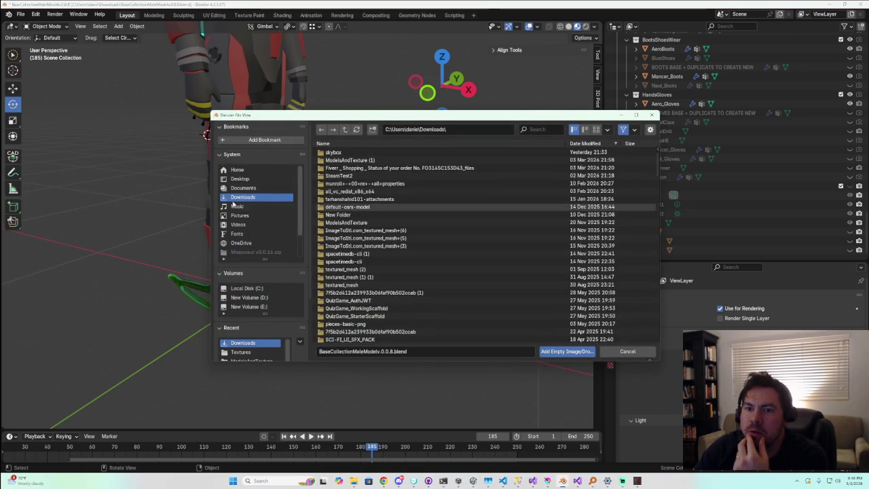
Load the chainsaw reference image from the Game Ready folder into the scene as Empty.002
scroll(267, 296, down, 3)
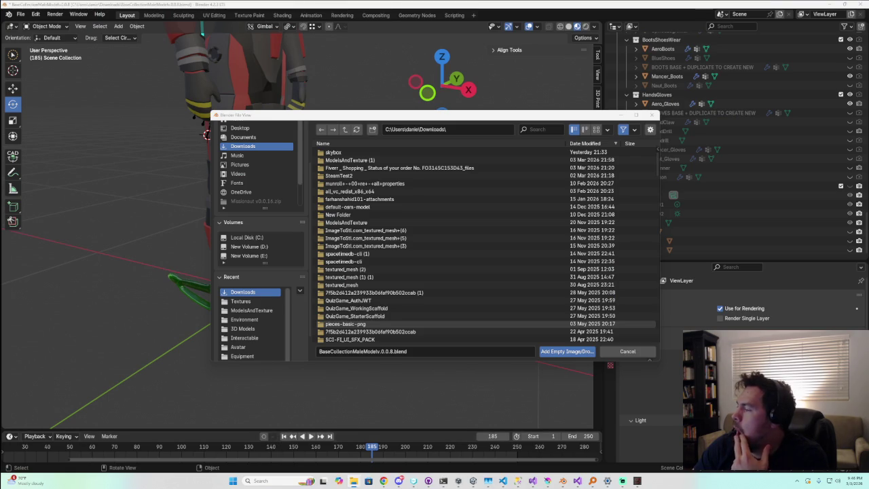
scroll(265, 170, down, 2)
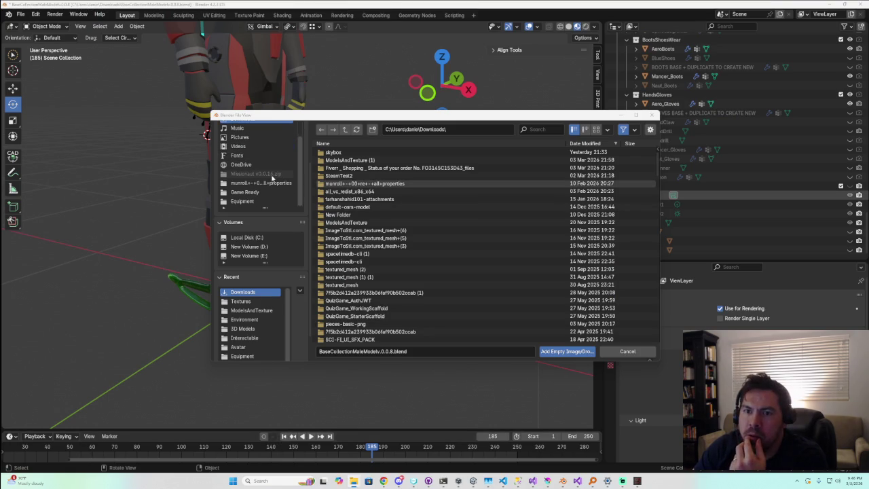
scroll(272, 178, down, 1)
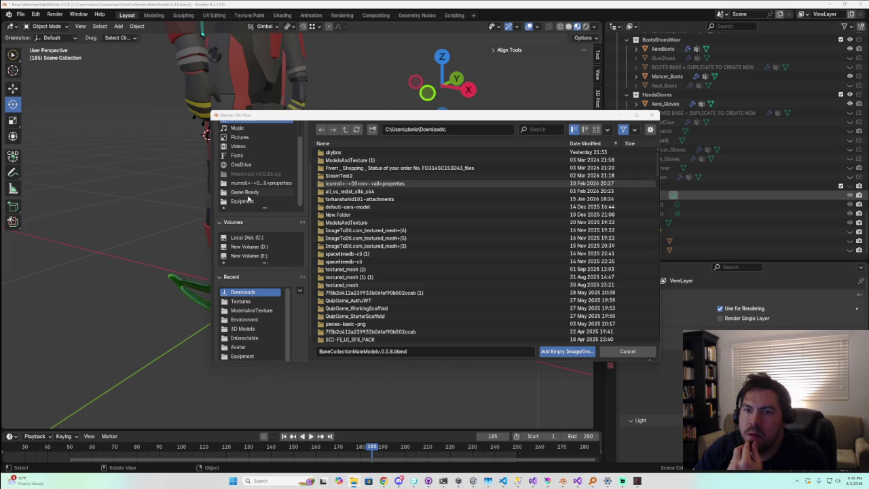
click(248, 195)
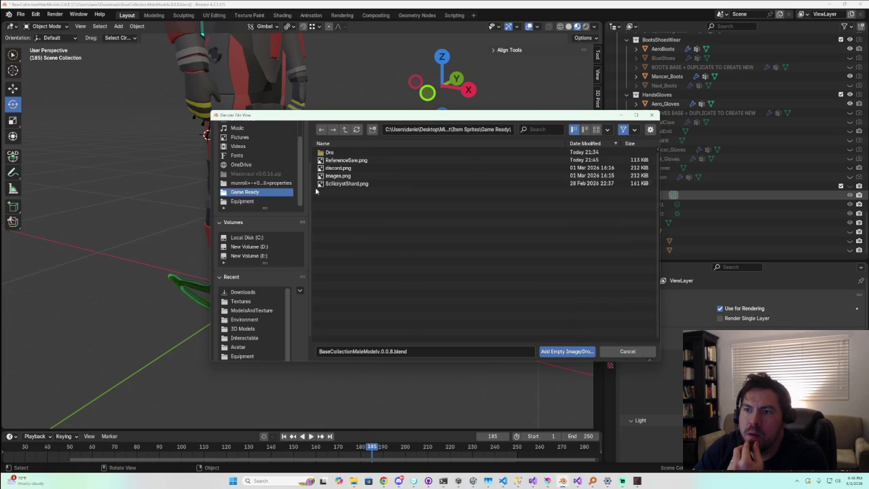
click(344, 130)
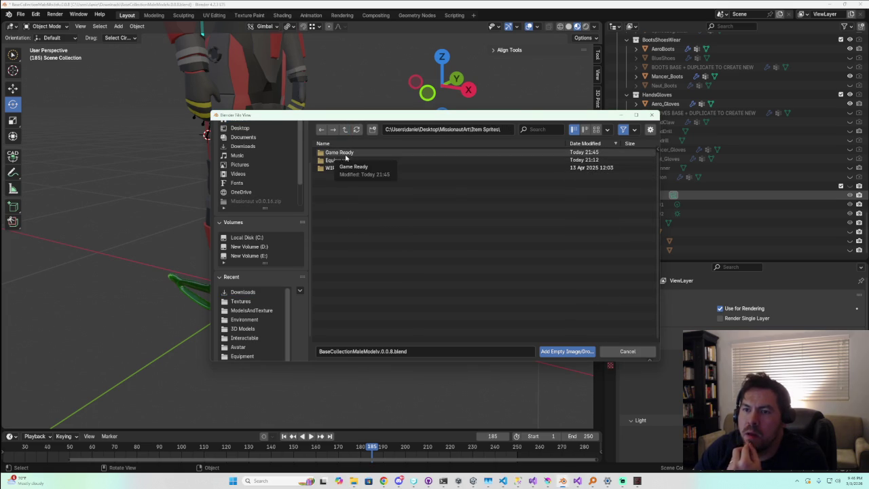
double_click(346, 158)
double_click(353, 167)
scroll(367, 186, down, 5)
scroll(292, 149, down, 4)
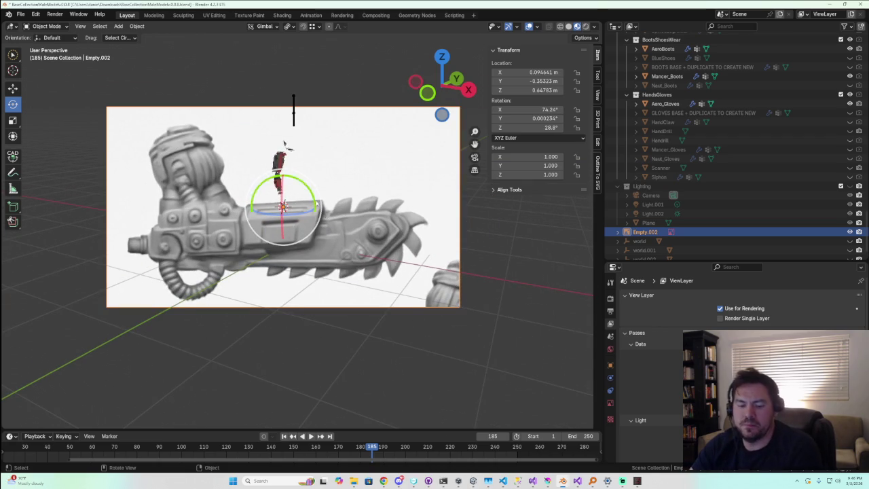
Shrink the reference image to about 0.107, rotate it upright, and apply rotation and scale
key(s)
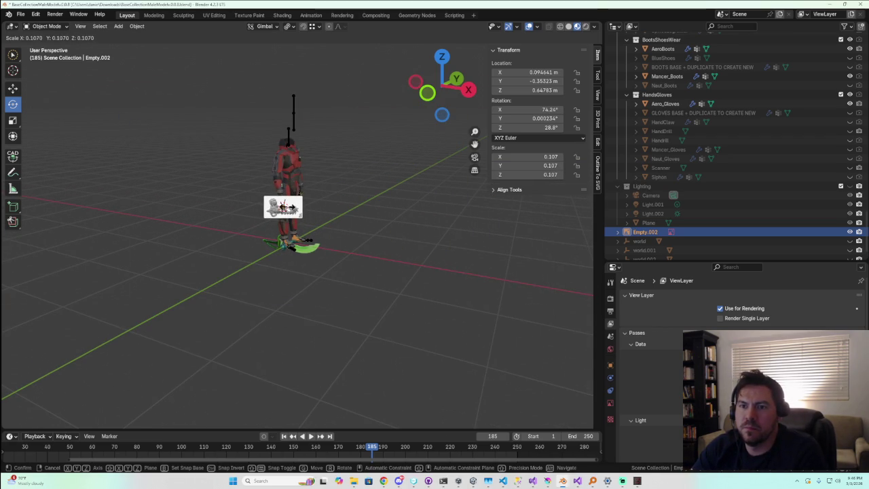
click(286, 208)
middle_drag(286, 207, 313, 216)
scroll(311, 218, up, 5)
scroll(309, 222, up, 3)
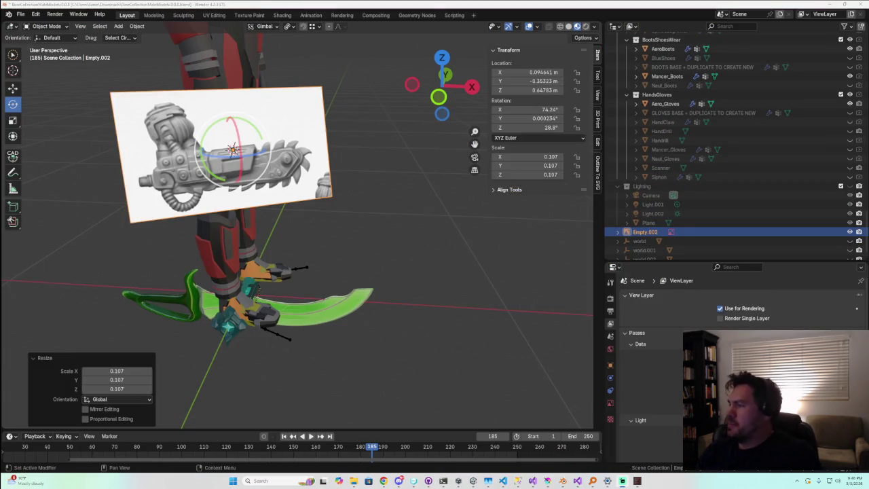
middle_drag(275, 149, 245, 273)
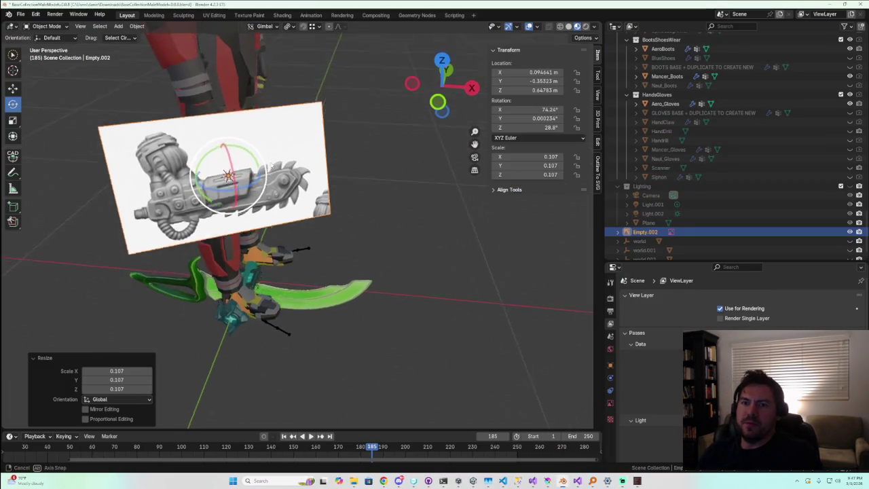
mouse_move(245, 273)
mouse_down()
mouse_move(415, 106)
mouse_move(277, 215)
mouse_up()
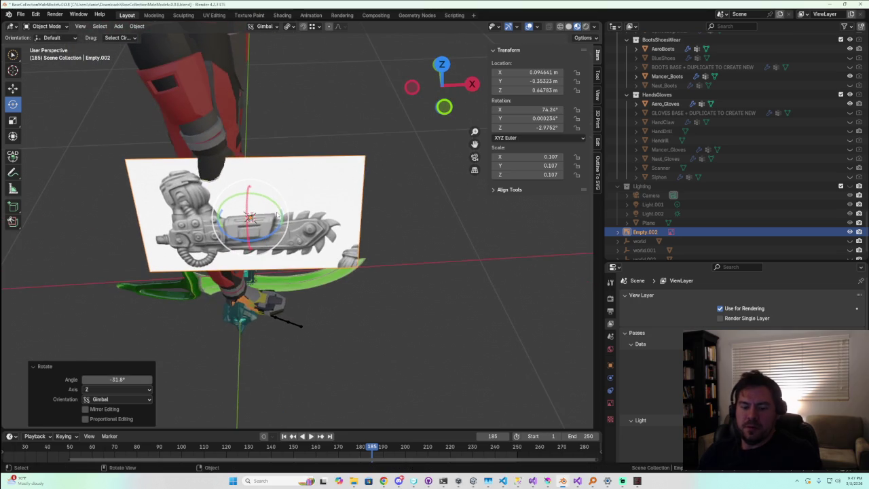
key(ctrl+a)
click(274, 213)
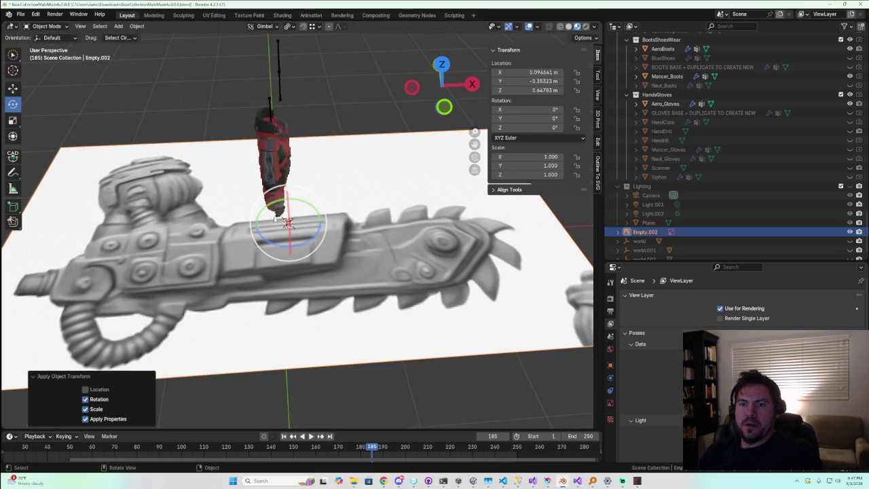
mouse_move(289, 223)
mouse_down()
mouse_move(291, 152)
mouse_move(288, 224)
mouse_up()
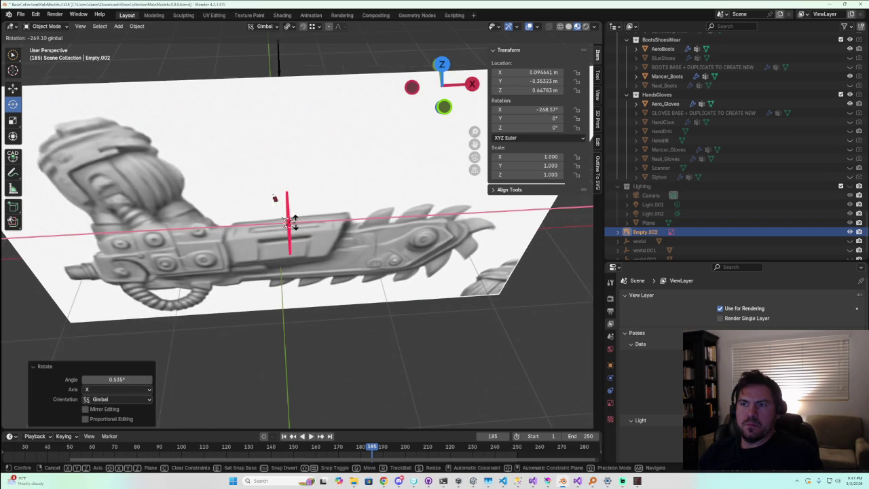
Switch to front view and scale the reference image down to 0.106
click(445, 109)
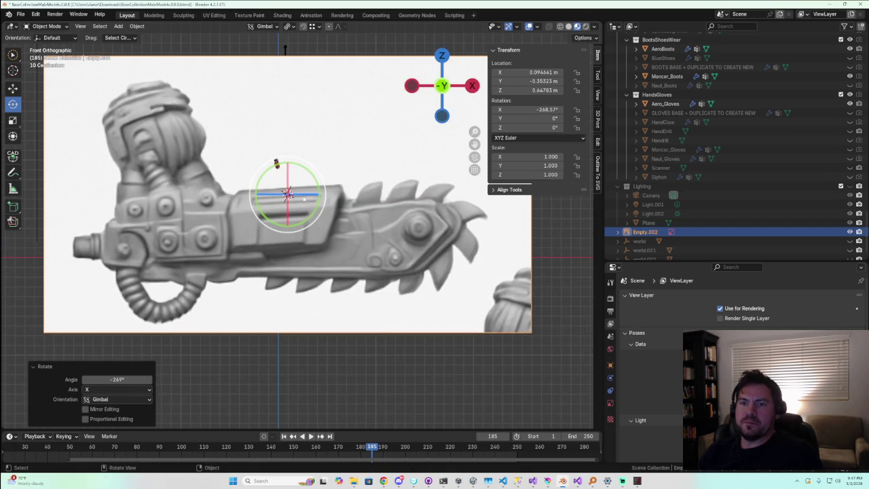
scroll(306, 197, up, 3)
key(s)
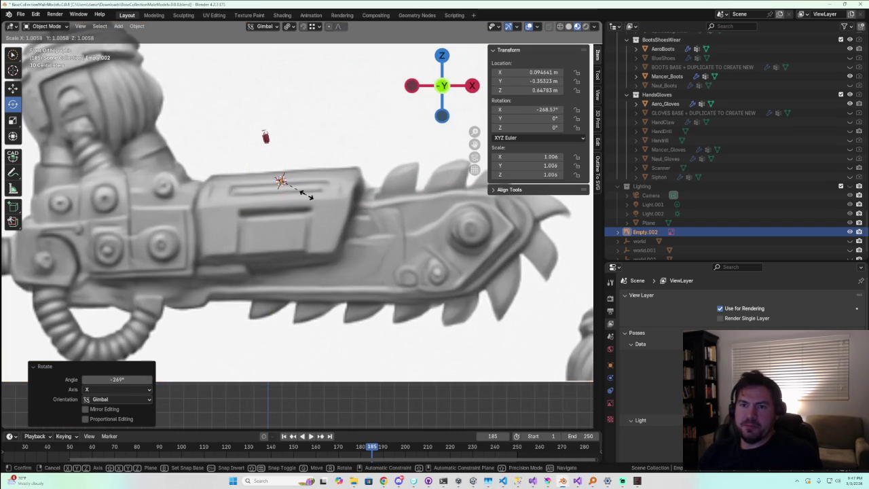
scroll(285, 194, down, 3)
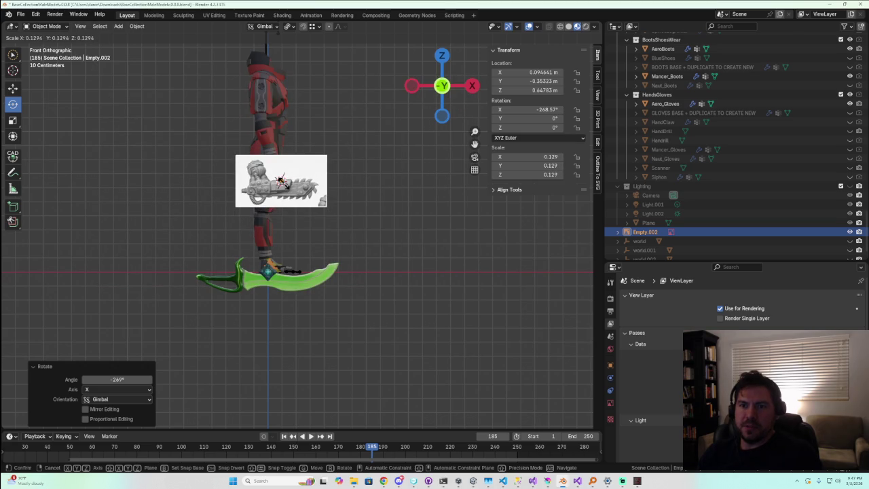
click(287, 185)
scroll(286, 185, up, 4)
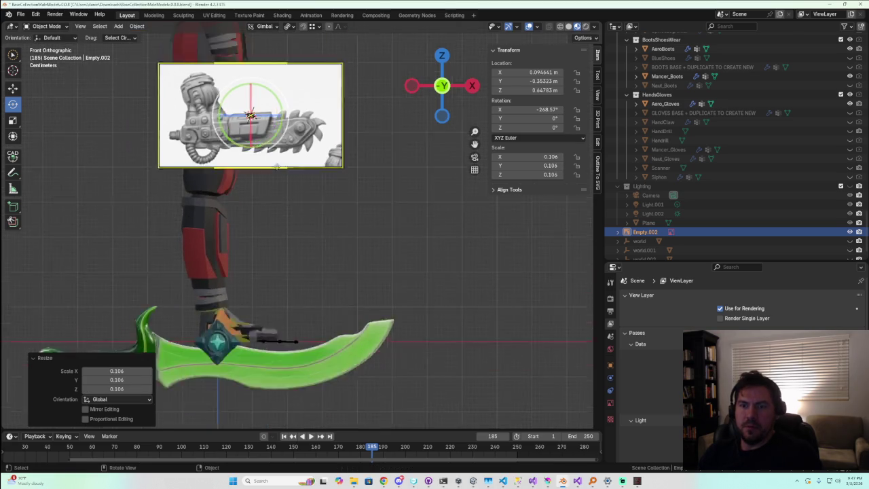
middle_drag(286, 182, 260, 155)
Move the reference image up beside the character's forearm and check it from the front
key(g)
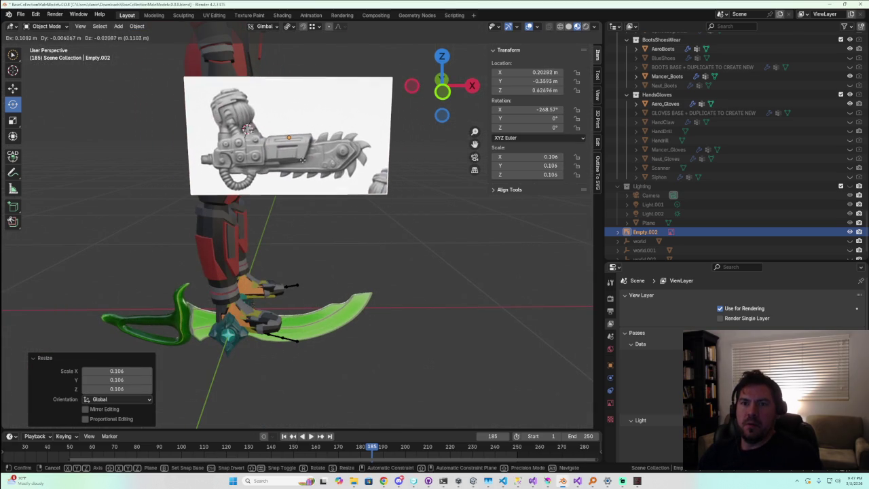
click(299, 139)
scroll(299, 139, up, 2)
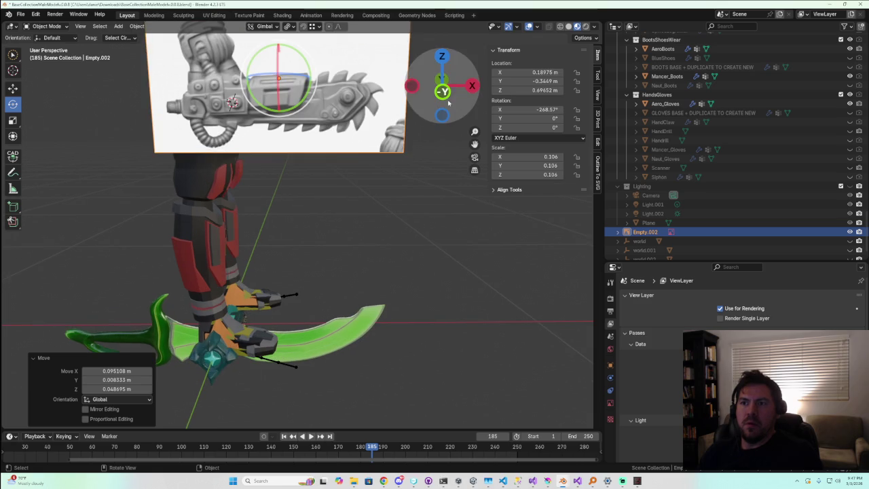
click(442, 92)
scroll(284, 136, up, 2)
scroll(284, 135, up, 2)
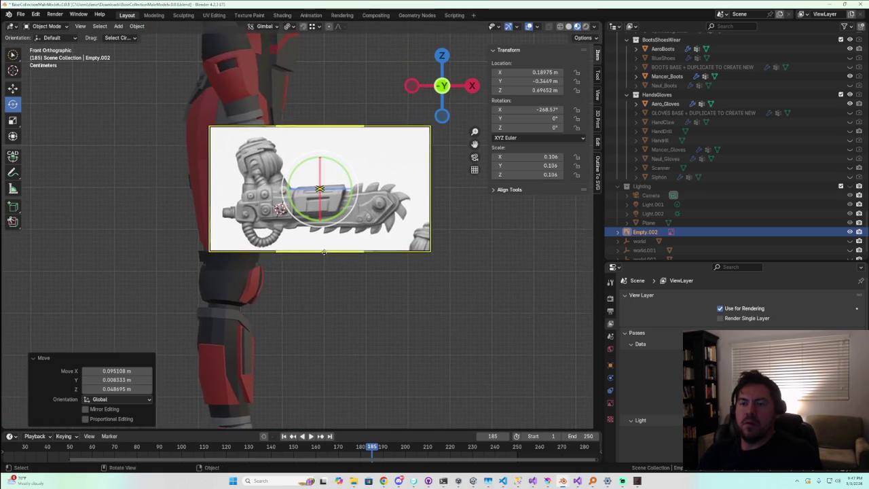
scroll(380, 224, up, 2)
right_click(393, 238)
click(390, 263)
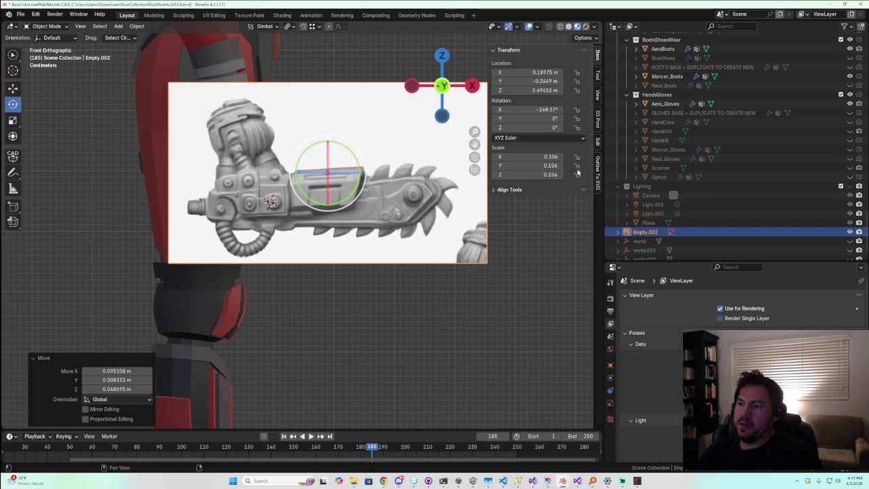
Go through the world, object and texture properties to reach the reference empty's display settings
scroll(635, 342, down, 1)
scroll(635, 342, down, 4)
scroll(635, 342, down, 4)
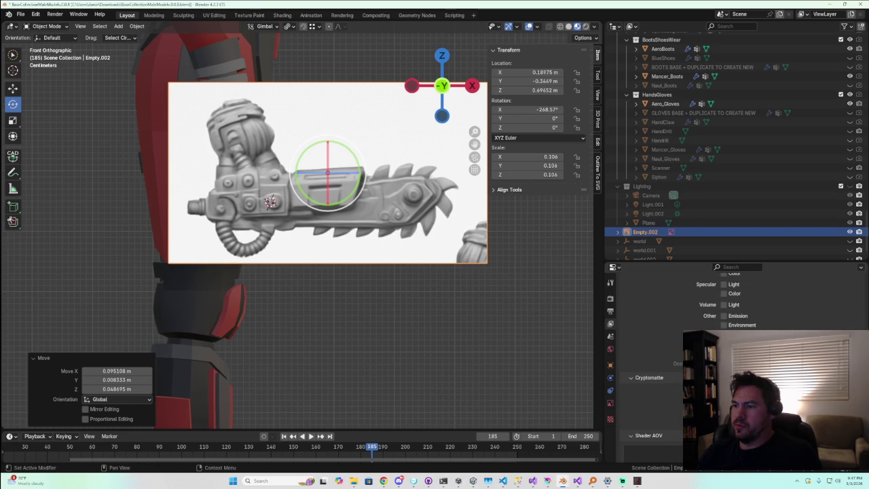
scroll(636, 385, up, 1)
click(612, 350)
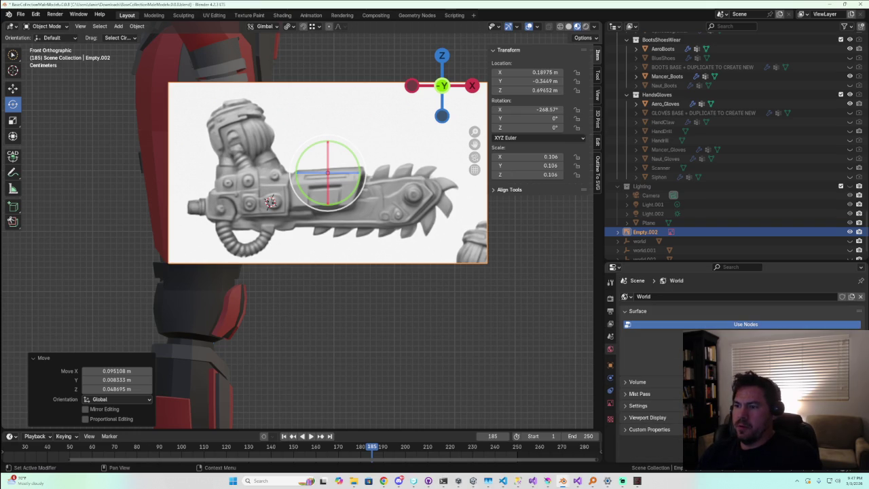
click(612, 366)
click(610, 400)
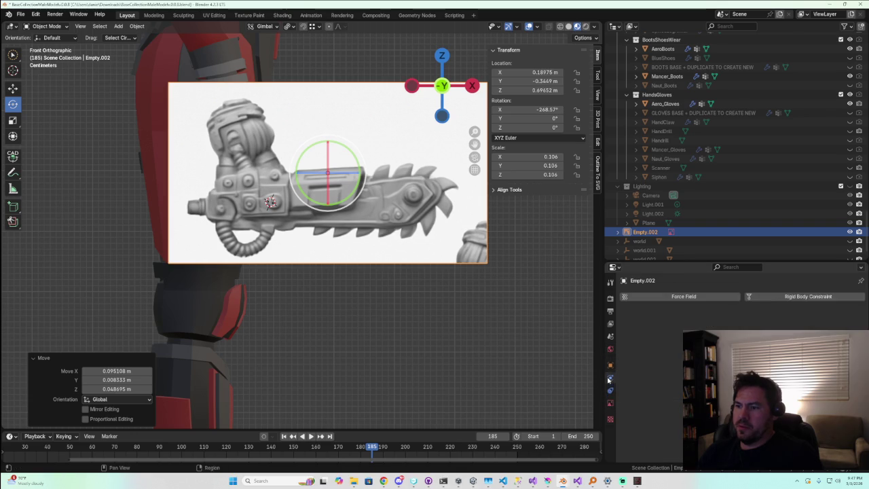
click(611, 419)
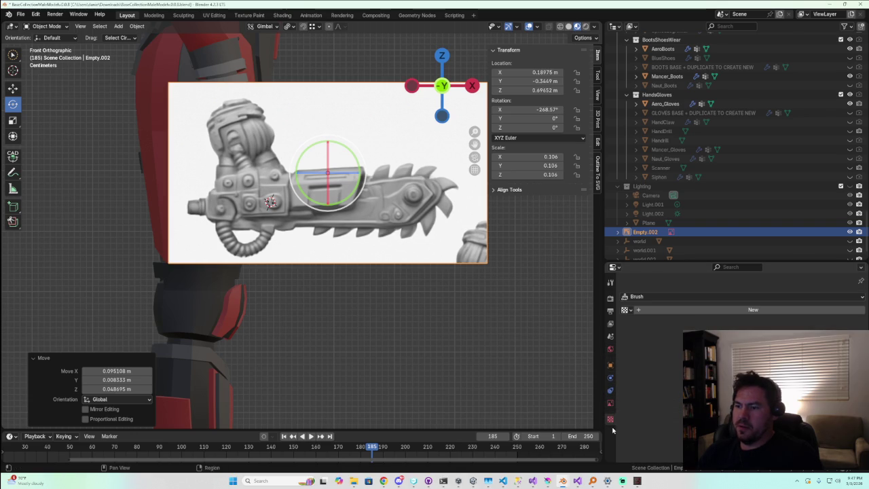
click(610, 404)
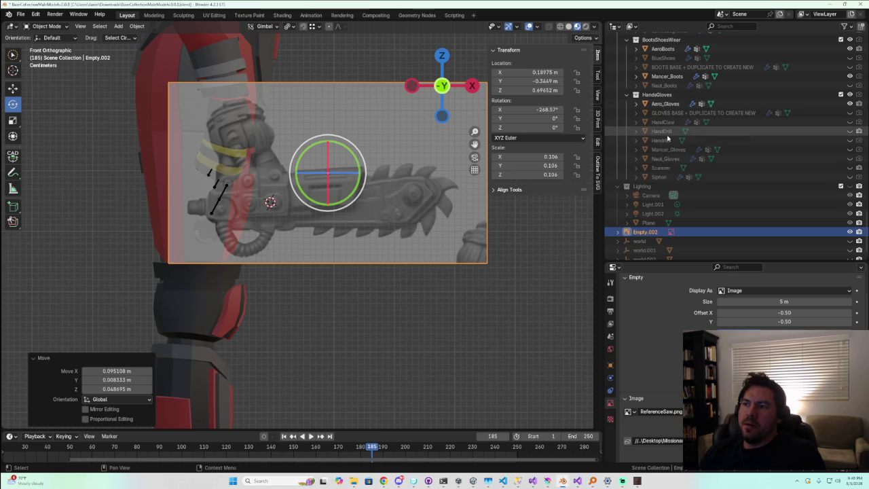
Hide the HandClaw model and make the HandDrill model visible in the Outliner
click(849, 122)
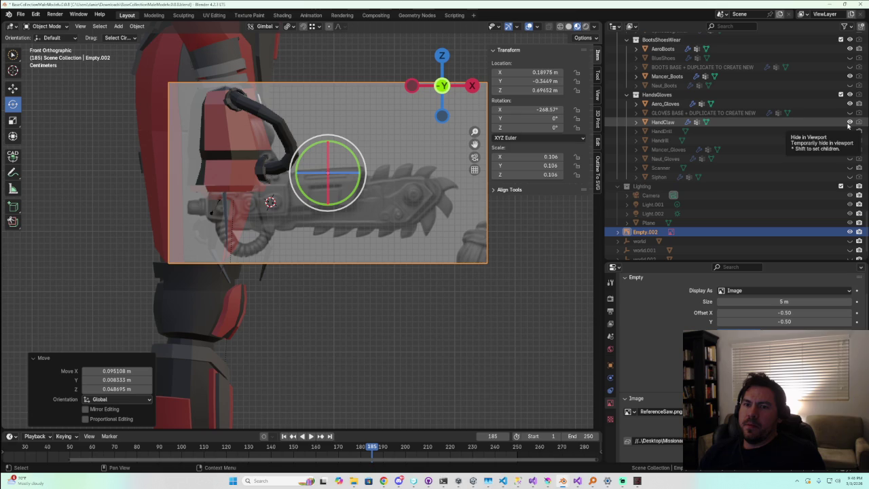
click(848, 122)
click(849, 123)
middle_drag(275, 189, 313, 196)
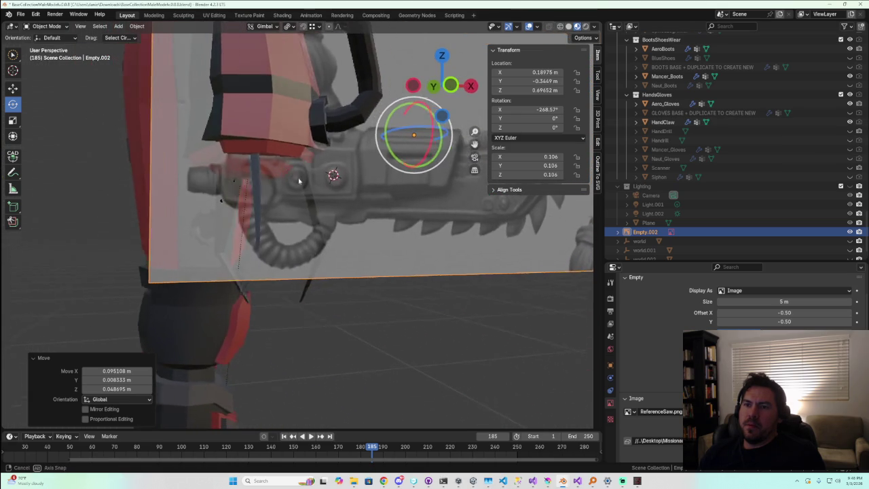
middle_drag(313, 196, 271, 198)
scroll(826, 145, down, 1)
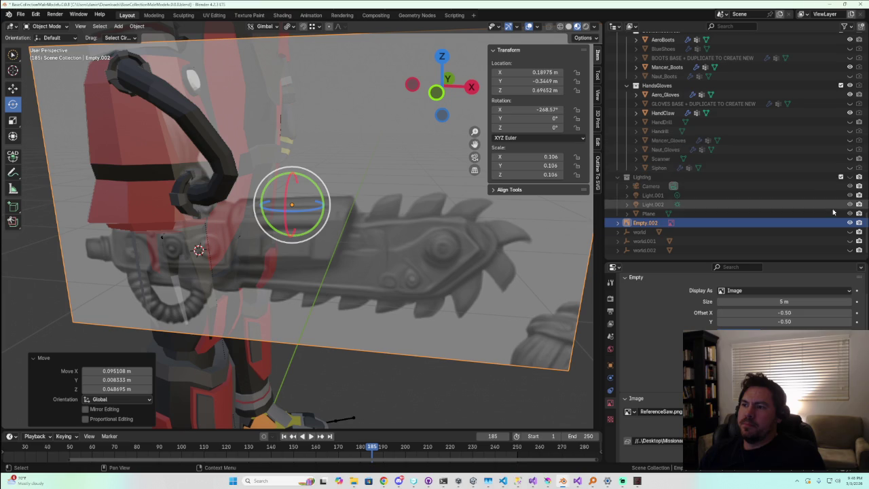
click(851, 113)
click(853, 124)
click(852, 124)
click(853, 124)
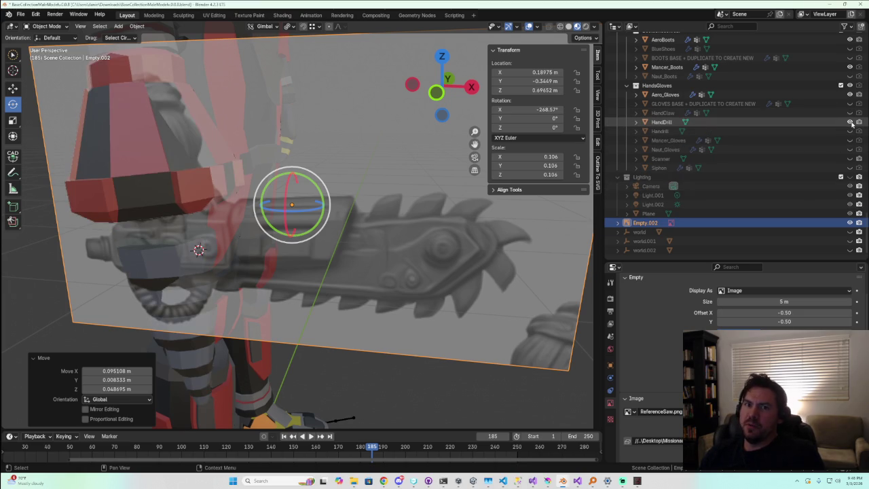
Switch the viewport to see-through wireframe display with X-Ray
scroll(219, 172, down, 2)
scroll(220, 173, down, 3)
mouse_move(219, 173)
middle_down()
mouse_move(253, 180)
mouse_move(480, 40)
middle_up()
scroll(252, 180, up, 3)
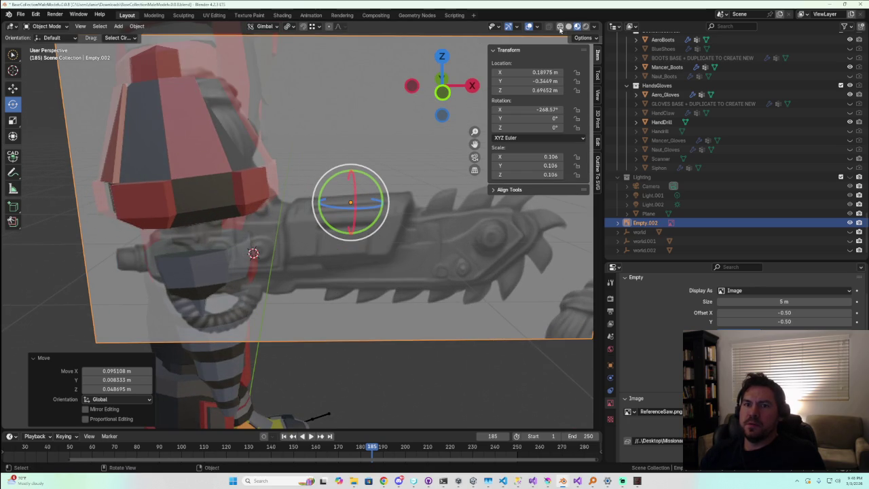
click(559, 26)
scroll(258, 188, down, 3)
scroll(258, 188, down, 2)
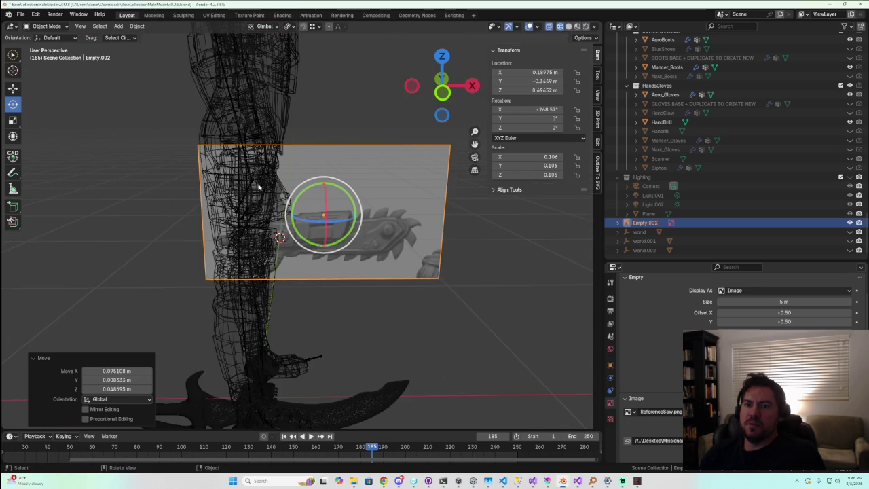
Select the HandDrill object among the overlapping objects and enter Edit Mode on its mesh
click(327, 132)
click(256, 200)
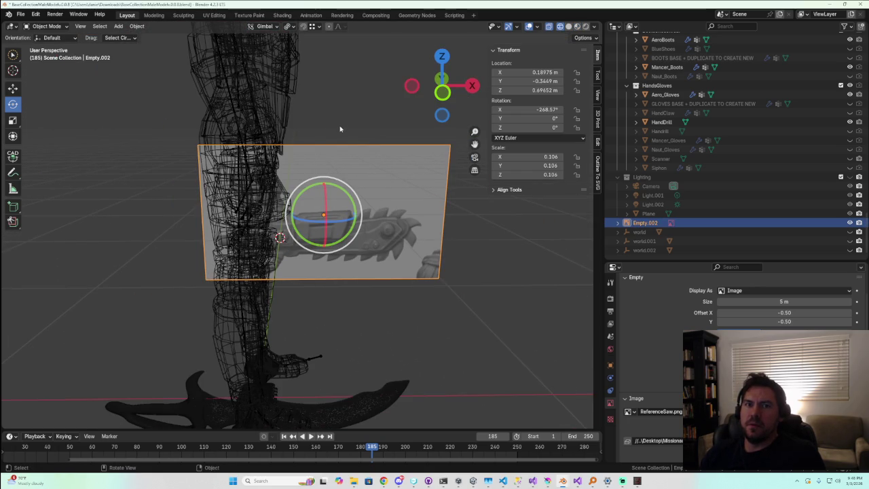
click(260, 191)
click(260, 190)
click(266, 207)
click(266, 210)
middle_drag(266, 209, 301, 193)
click(303, 187)
click(327, 259)
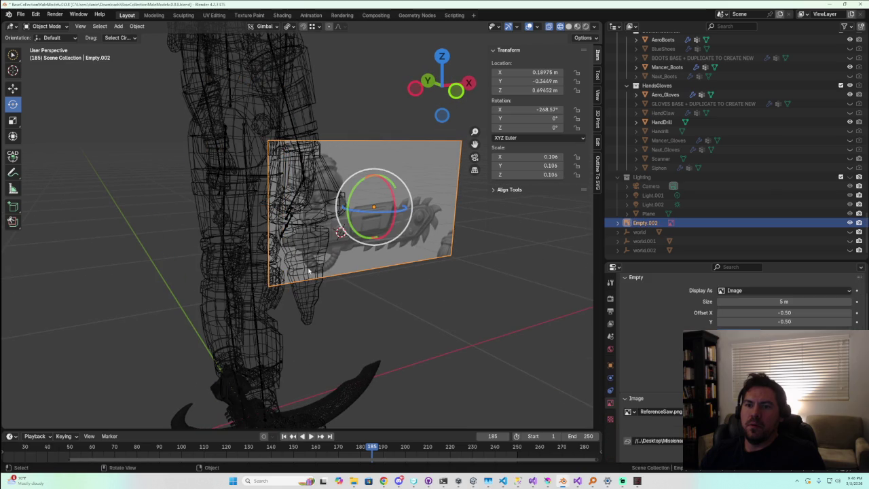
click(309, 302)
mouse_move(309, 303)
middle_down()
mouse_move(315, 216)
mouse_move(138, 38)
middle_up()
scroll(315, 216, up, 2)
key(Tab)
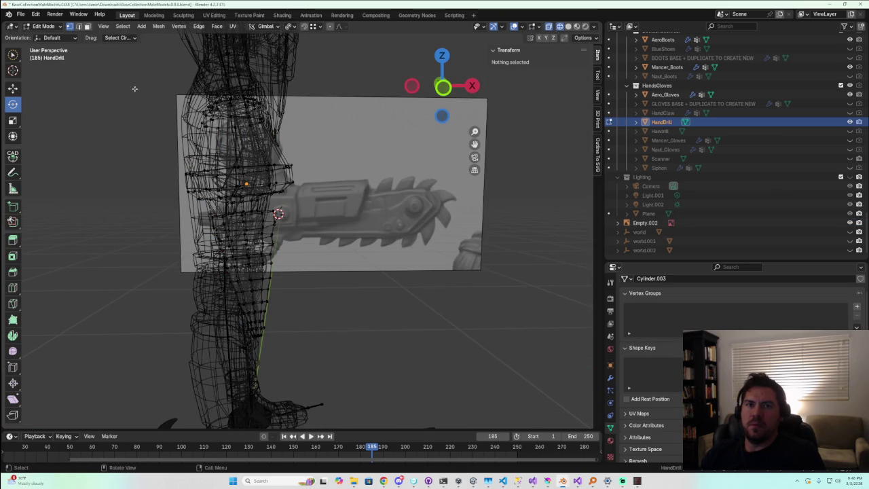
key(ctrl+Print)
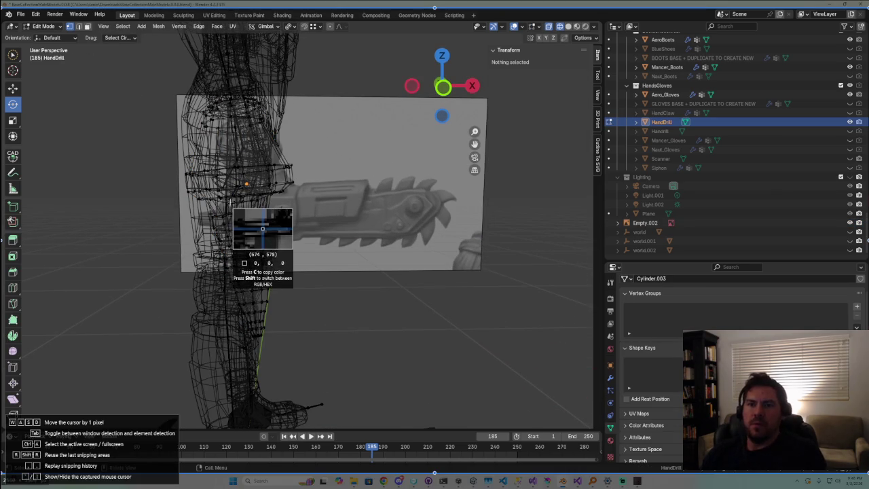
right_click(327, 222)
key(Escape)
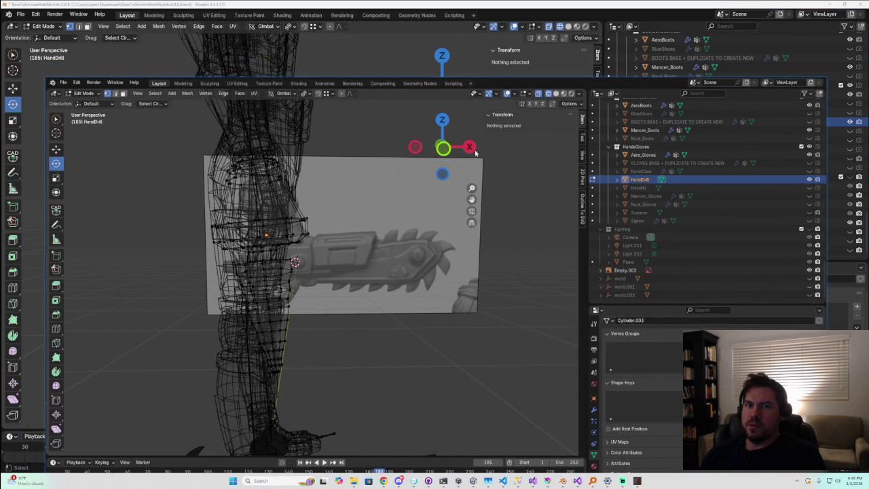
right_click(457, 160)
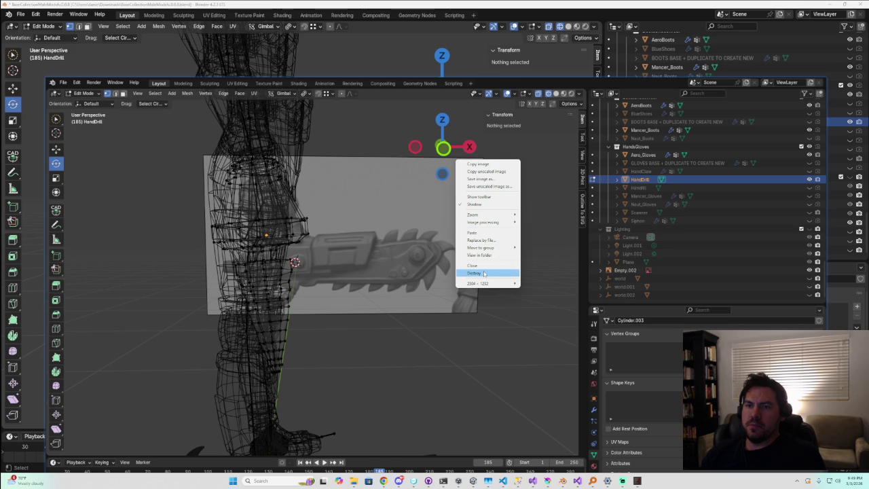
click(485, 273)
scroll(307, 245, down, 2)
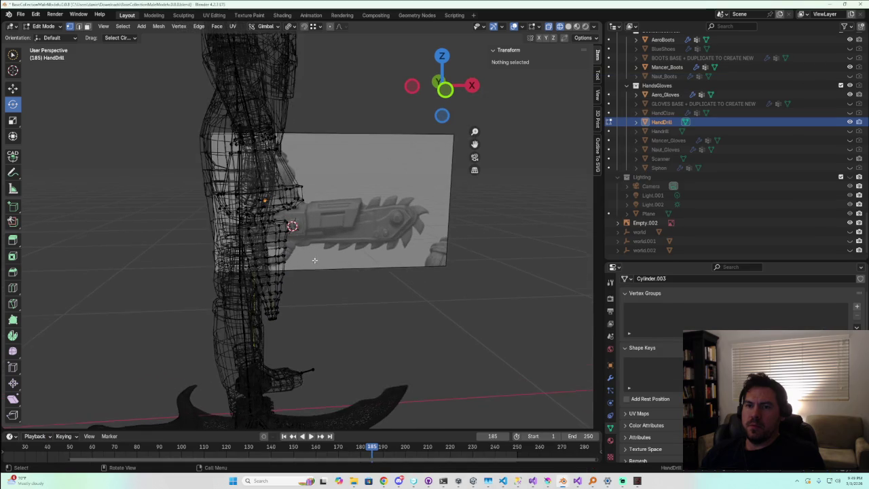
scroll(321, 255, up, 3)
mouse_move(322, 255)
middle_down()
mouse_move(308, 237)
mouse_move(311, 249)
mouse_move(312, 237)
middle_up()
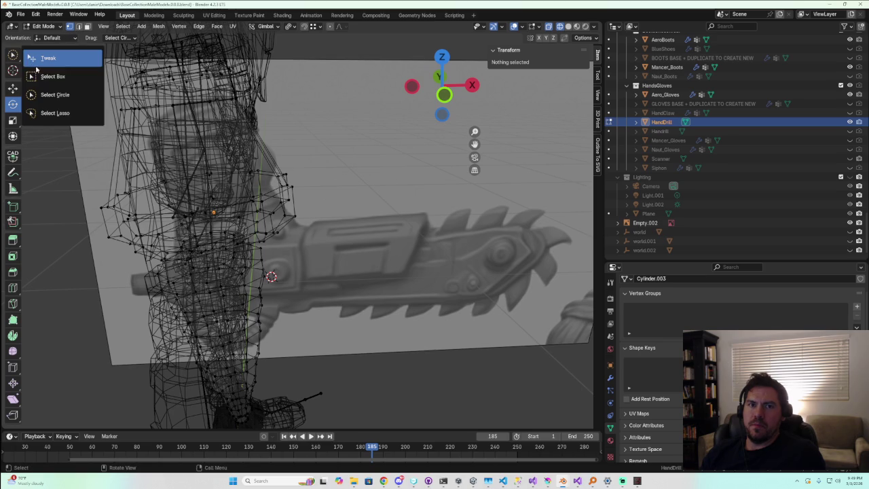
Box-select the drill's barrel vertices around the forearm, excluding the top vertex
drag(16, 60, 47, 74)
scroll(206, 203, down, 2)
scroll(206, 203, down, 2)
middle_drag(206, 204, 333, 189)
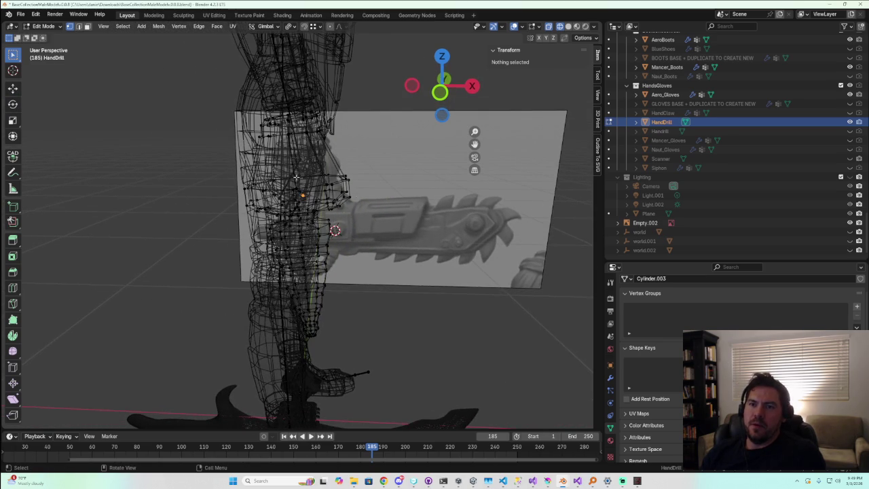
scroll(297, 176, up, 4)
scroll(285, 163, down, 2)
scroll(281, 155, down, 1)
scroll(272, 139, down, 1)
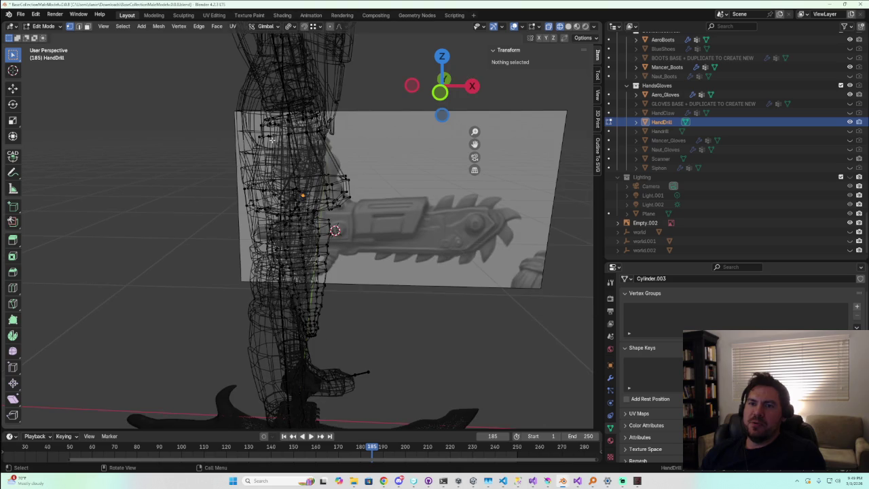
drag(230, 136, 398, 353)
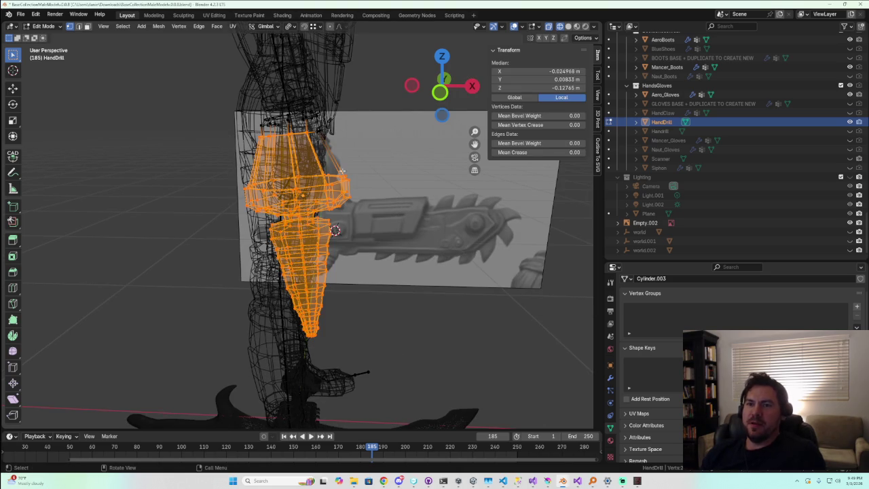
shift+click(311, 128)
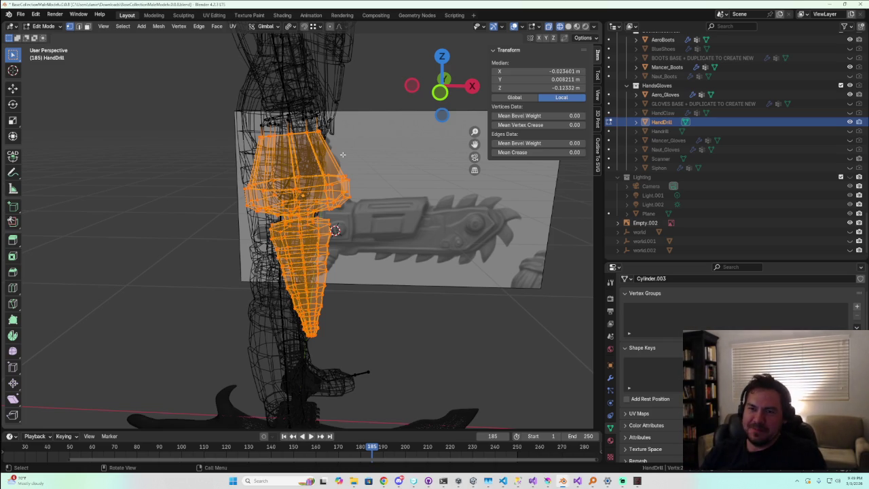
Delete the selected barrel vertices with X > Vertices, leaving the forearm ring
key(x)
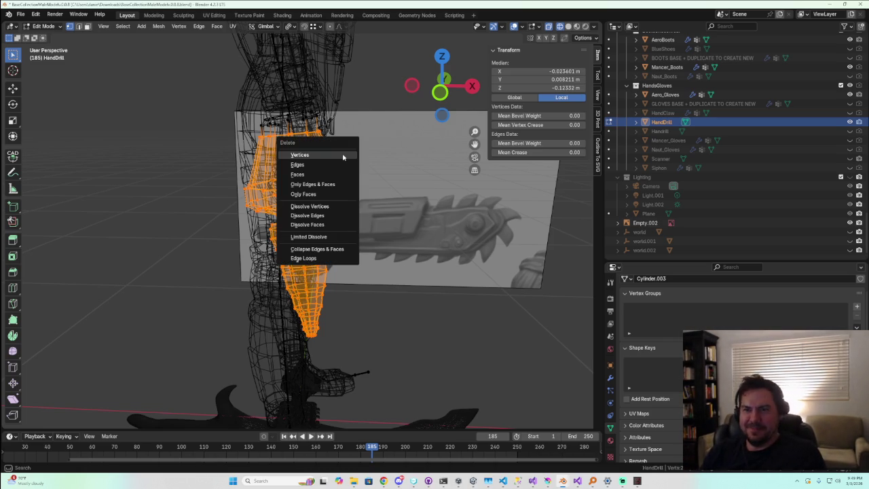
click(300, 155)
scroll(343, 156, up, 4)
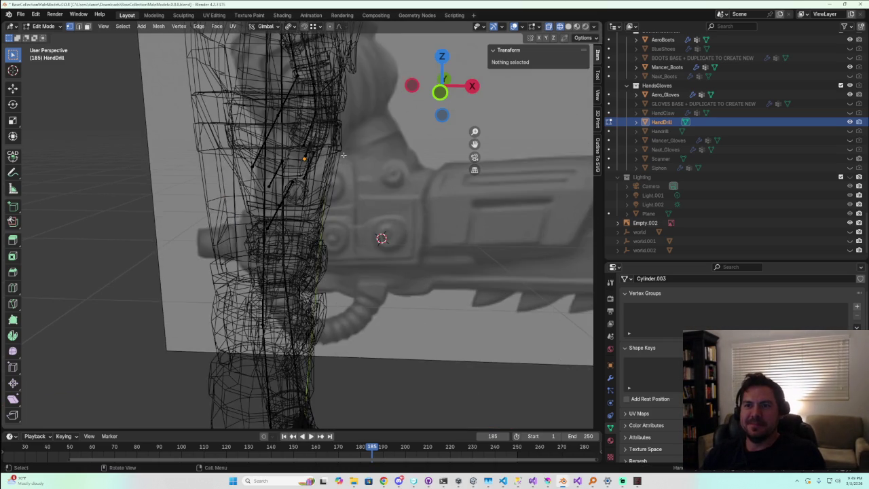
scroll(343, 155, down, 4)
scroll(365, 211, up, 1)
scroll(364, 211, up, 2)
scroll(365, 210, up, 1)
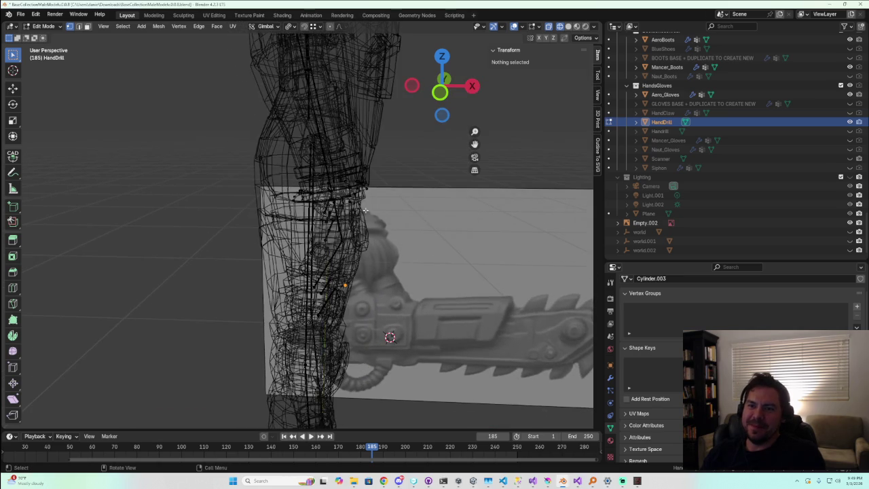
scroll(364, 210, up, 2)
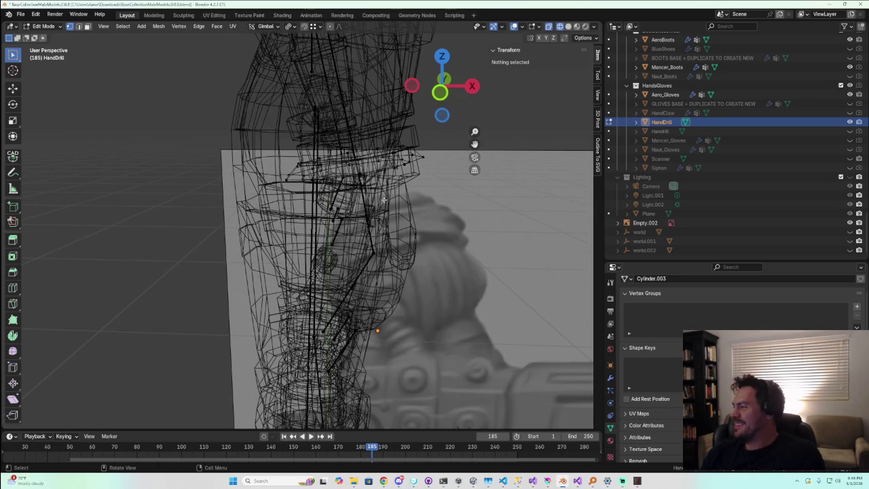
scroll(373, 194, up, 2)
scroll(344, 176, down, 1)
scroll(407, 190, up, 1)
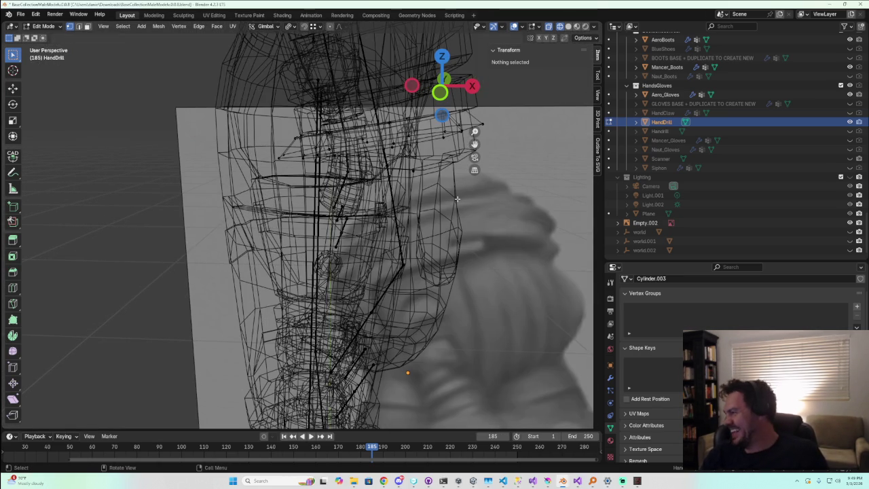
scroll(423, 226, up, 2)
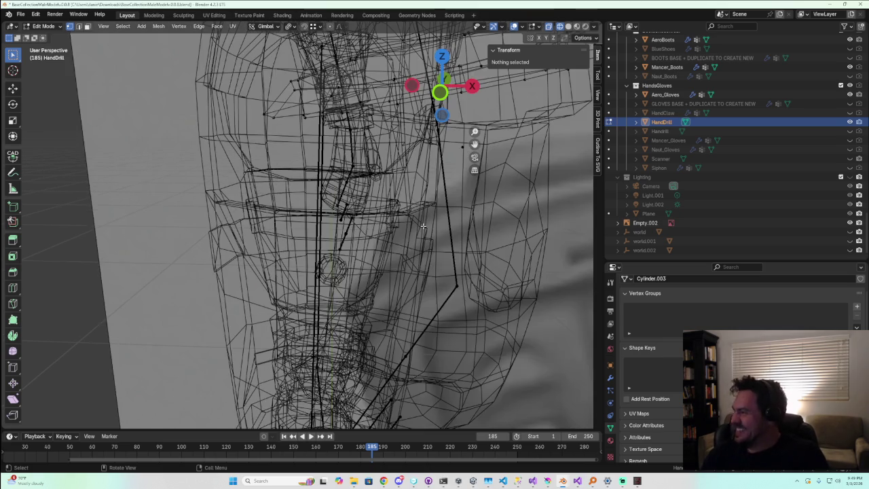
scroll(423, 226, down, 2)
Turn off X-Ray to return to solid display, viewing the gloved hand
mouse_move(423, 226)
middle_down()
mouse_move(414, 239)
mouse_move(206, 235)
mouse_move(230, 265)
middle_up()
scroll(229, 265, down, 2)
middle_drag(230, 264, 247, 250)
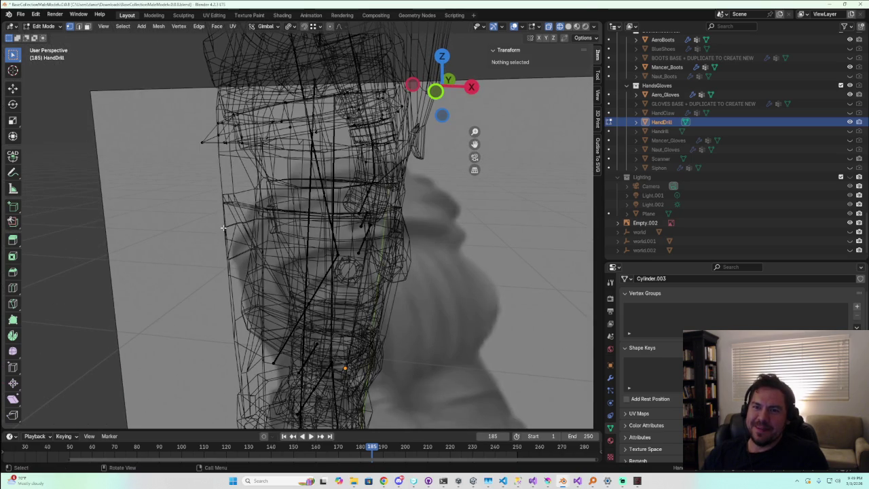
click(560, 27)
mouse_move(408, 176)
middle_down()
mouse_move(386, 167)
mouse_move(374, 195)
mouse_move(376, 175)
middle_up()
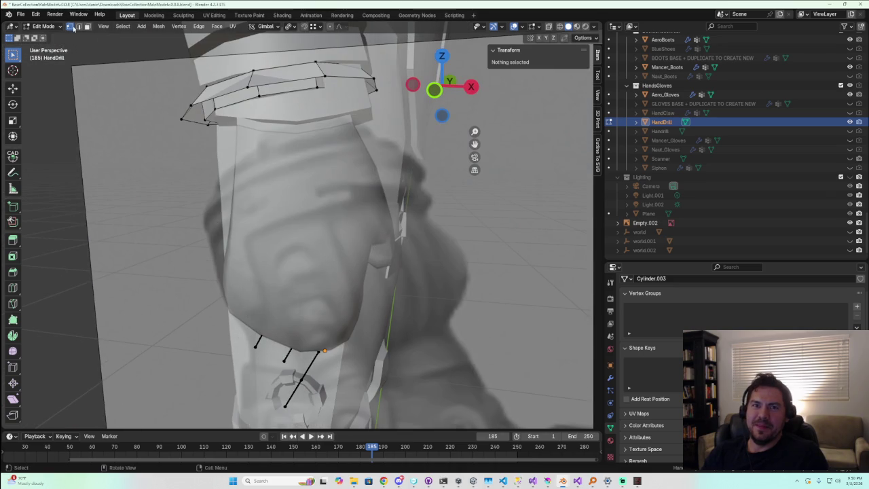
Select the ring's rim edge loop, return to Object Mode, and select the Empty.002 reference image
alt+click(269, 87)
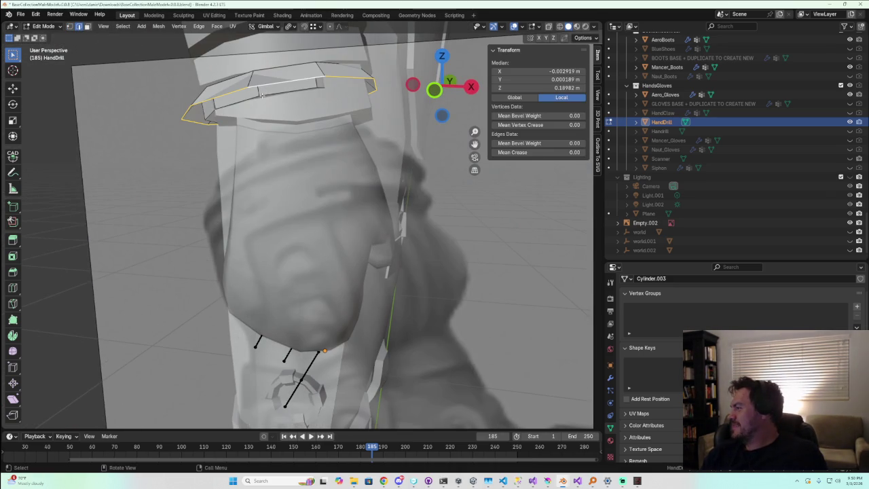
middle_drag(262, 95, 328, 180)
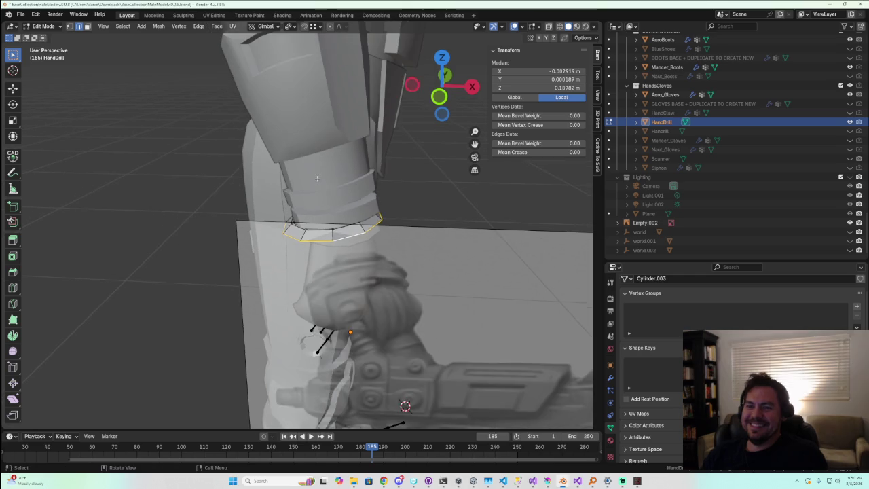
scroll(389, 235, down, 2)
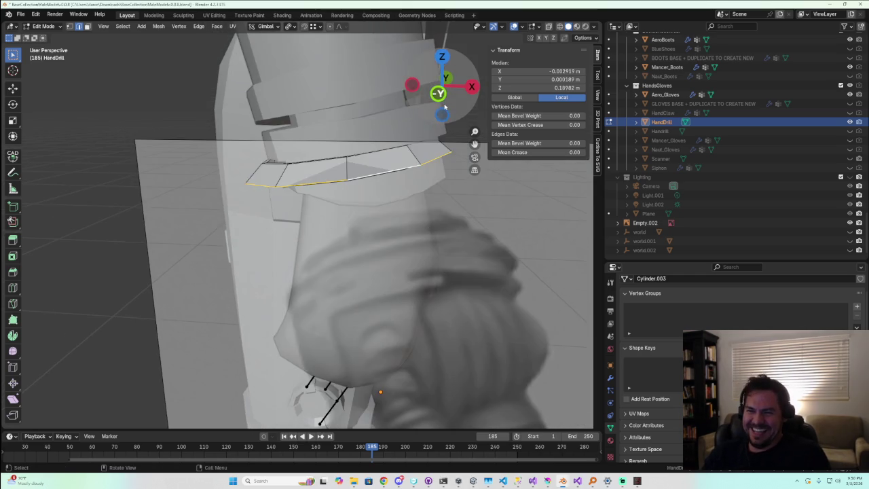
scroll(389, 236, down, 2)
middle_drag(389, 235, 407, 231)
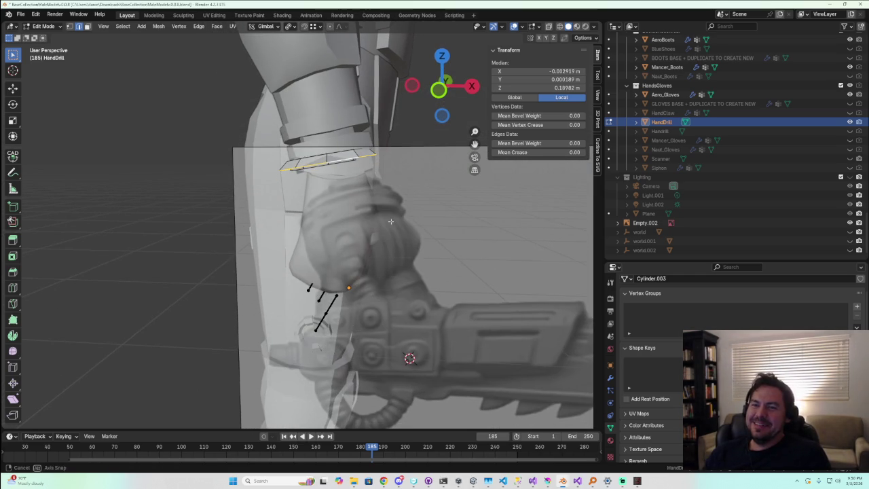
key(Tab)
click(441, 230)
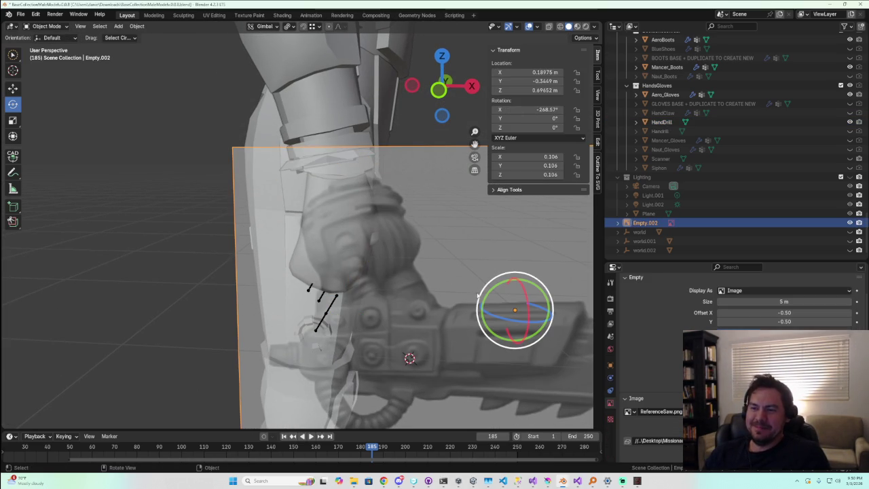
Move the Empty.002 reference image and tilt it 4.6° on Y to match the arm
key(g)
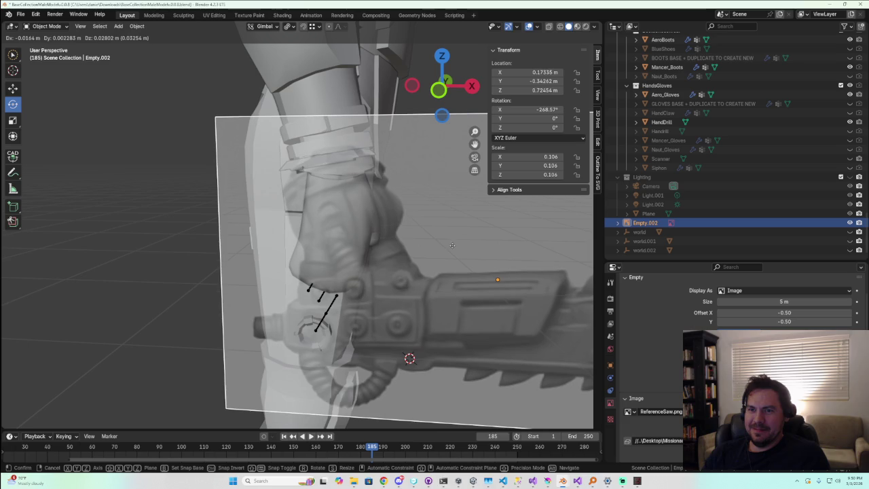
click(450, 235)
middle_drag(462, 252, 457, 249)
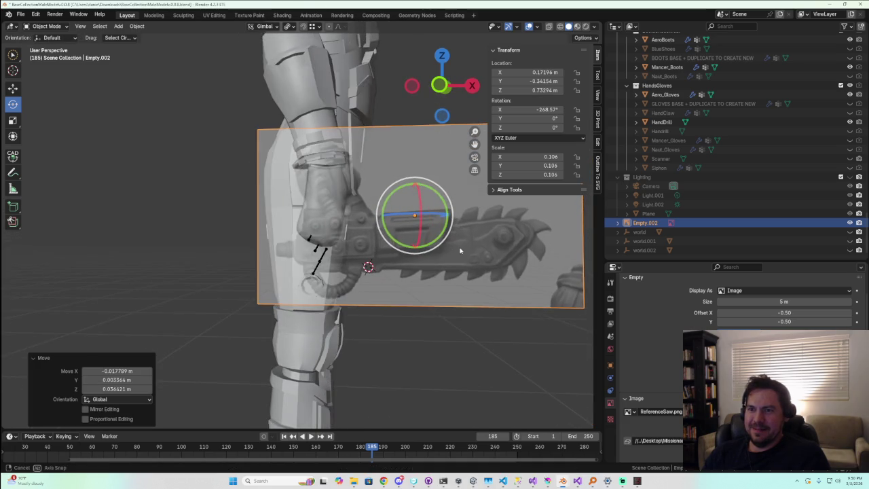
scroll(456, 205, up, 3)
scroll(456, 205, down, 2)
scroll(466, 212, down, 2)
scroll(477, 231, down, 1)
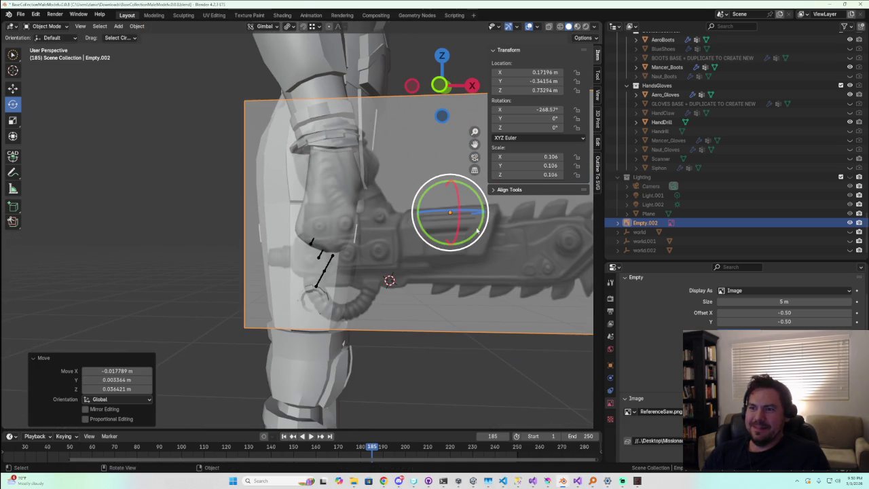
drag(484, 230, 479, 222)
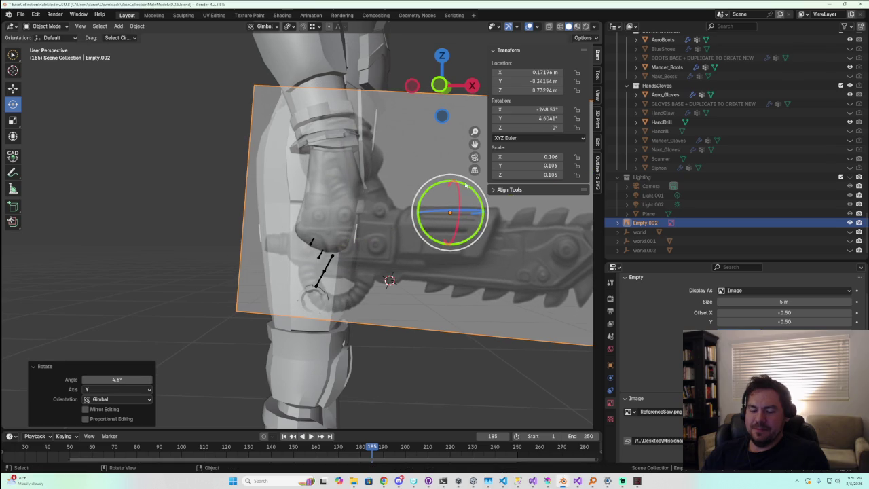
key(g)
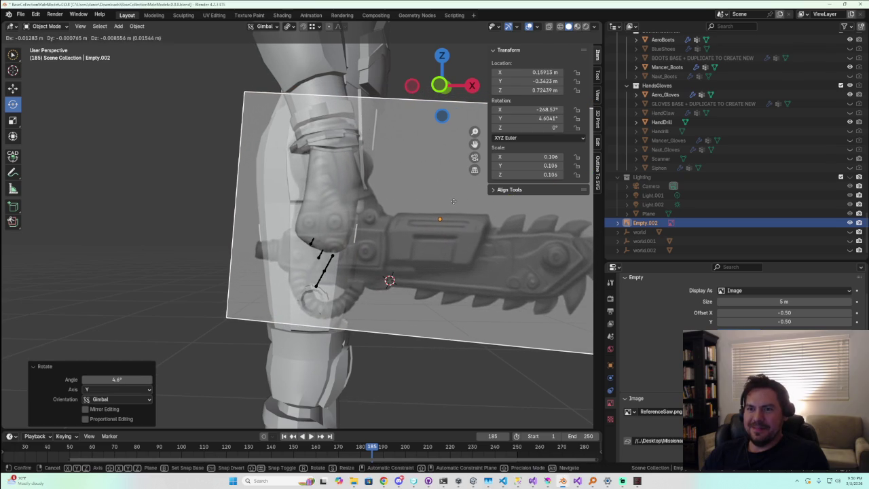
click(453, 200)
Slide the reference image 0.12014 m along Y with the Move tool
scroll(317, 178, up, 3)
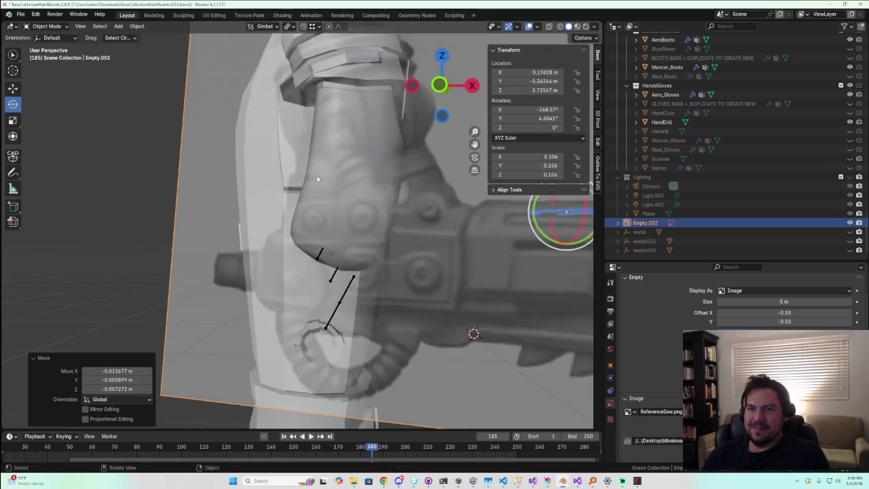
click(347, 64)
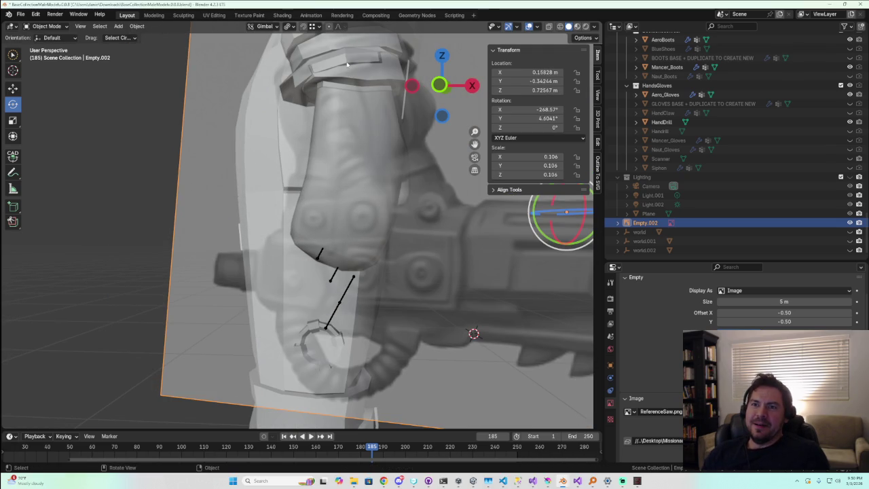
mouse_move(348, 72)
middle_down()
mouse_move(457, 223)
mouse_move(487, 197)
mouse_move(494, 264)
middle_up()
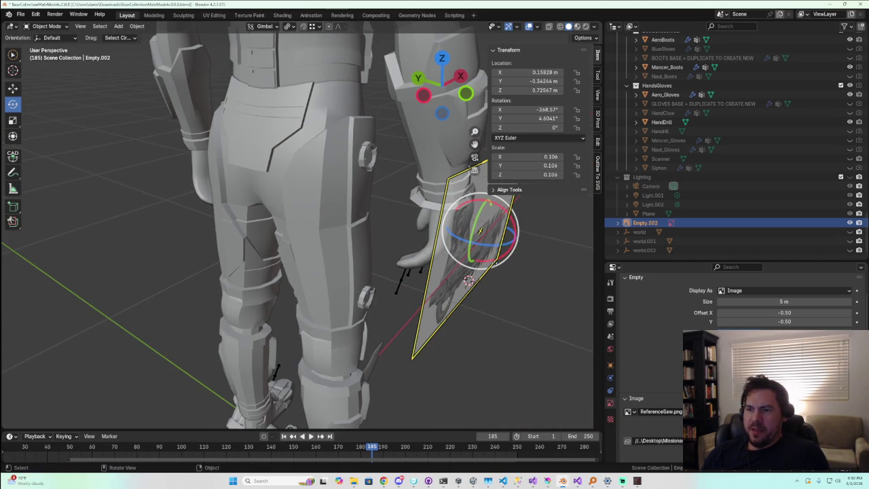
click(15, 88)
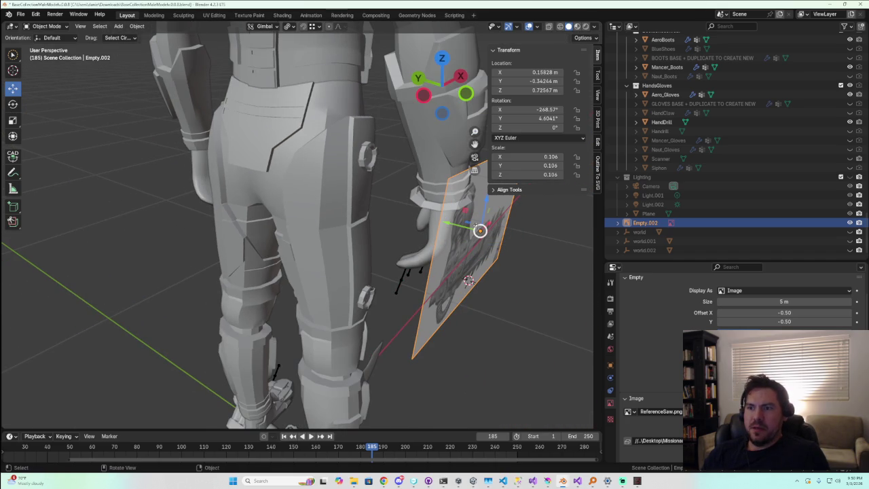
drag(448, 223, 387, 217)
middle_drag(387, 217, 397, 223)
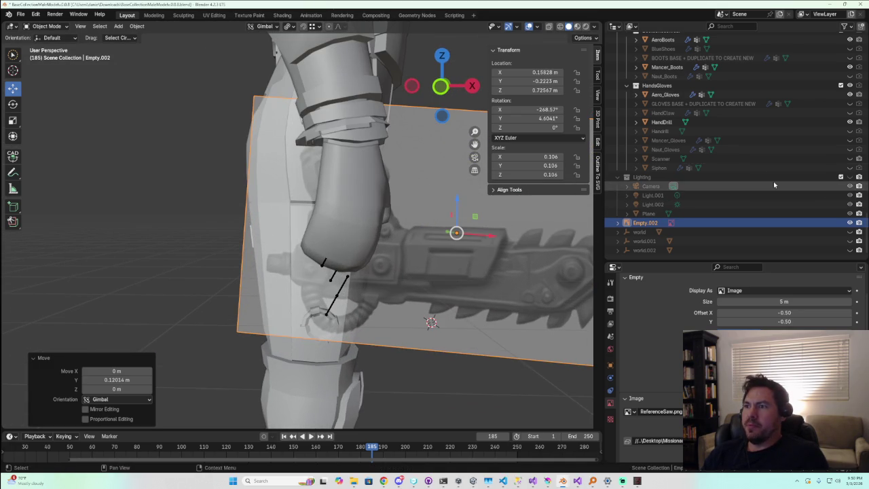
Hide Aero_Gloves in the Outliner and select the HandDrill ring
click(849, 95)
scroll(424, 161, up, 3)
scroll(424, 161, down, 3)
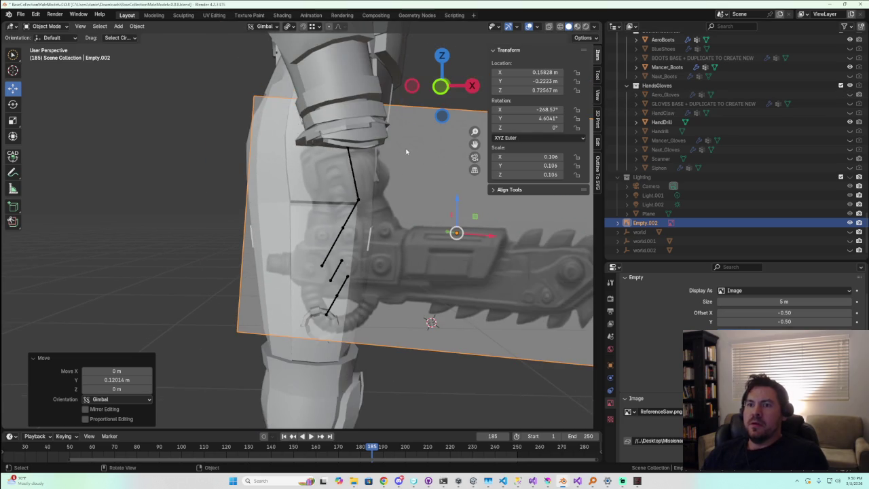
click(363, 126)
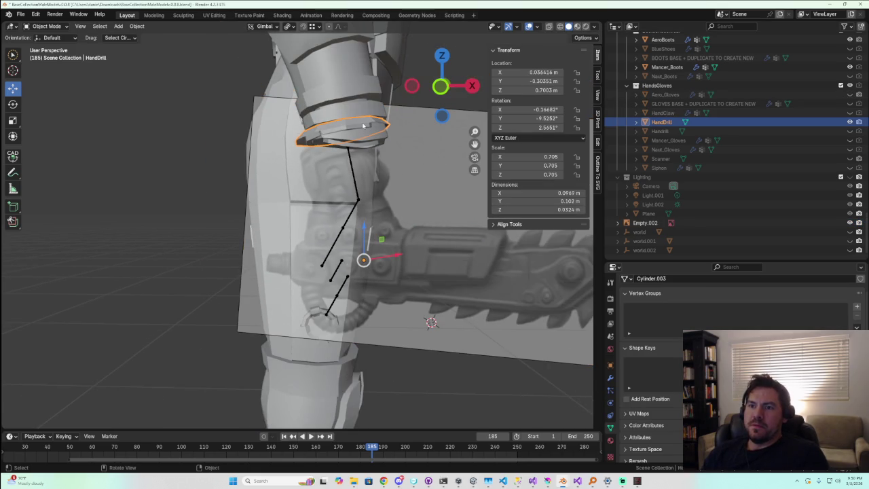
Nudge the HandDrill ring along X to X 0.037518 m, aligning it with the reference wrist
drag(391, 252, 402, 250)
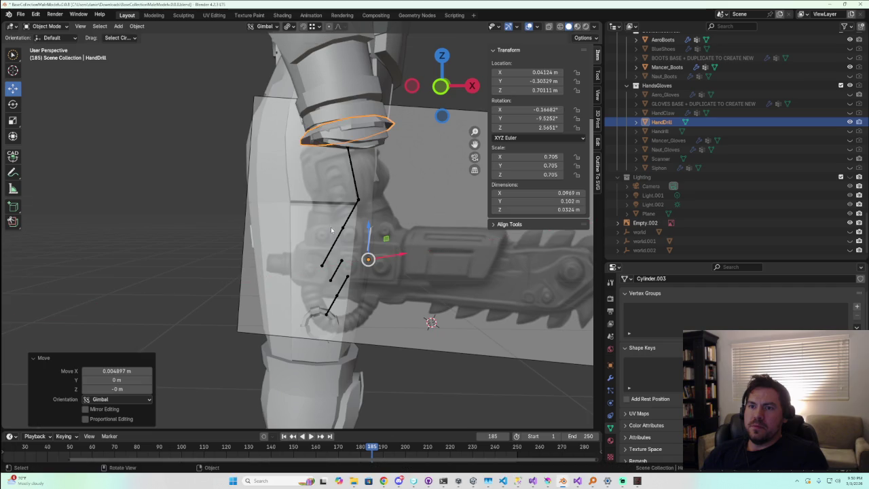
middle_drag(331, 227, 370, 250)
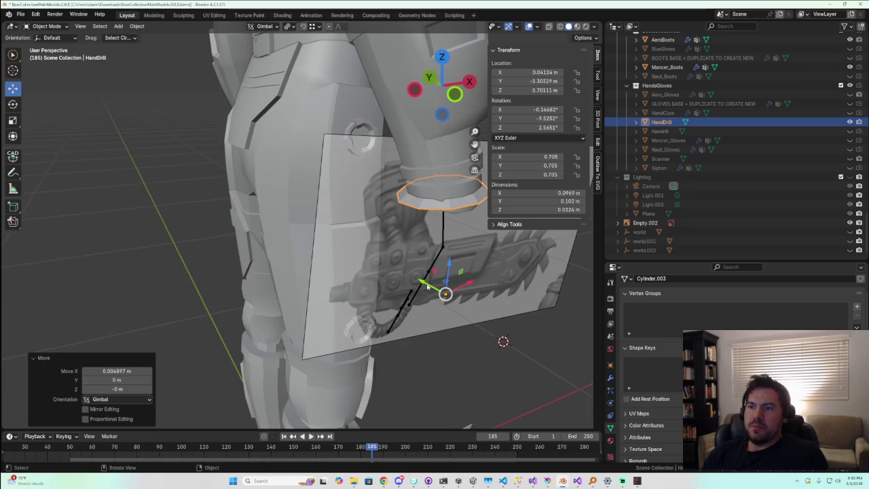
click(419, 280)
click(428, 203)
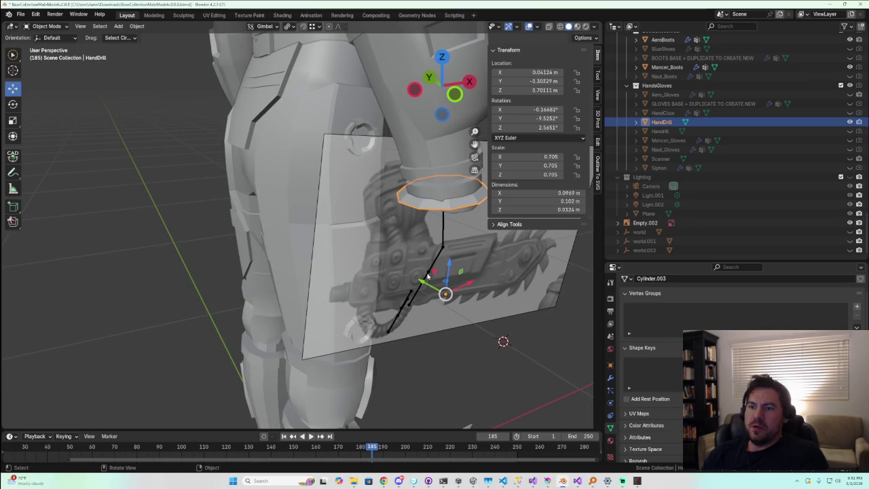
drag(428, 276, 443, 286)
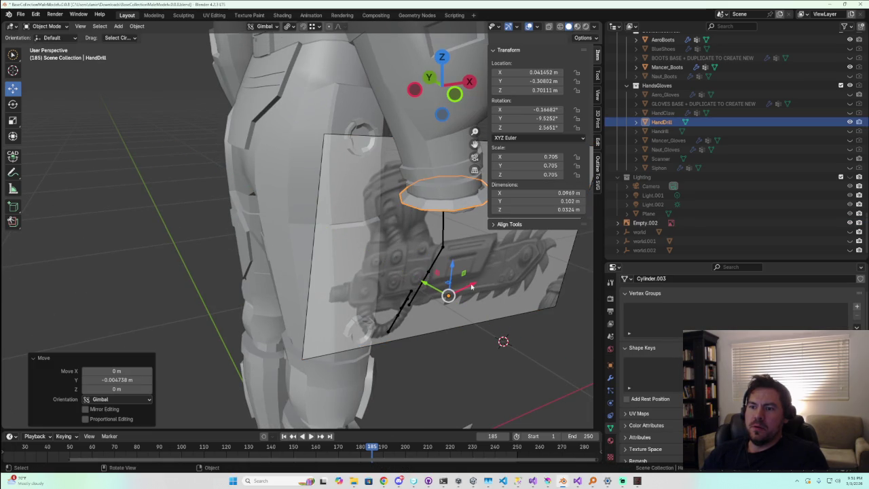
key(g)
key(x)
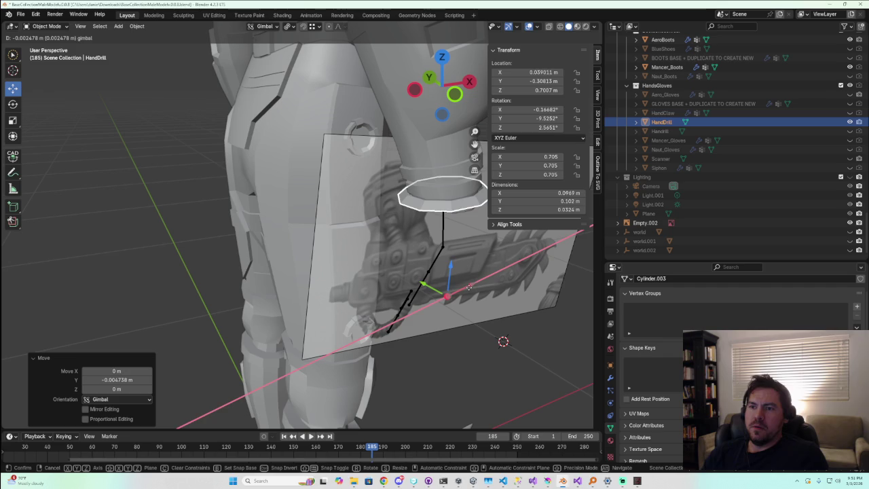
click(469, 288)
Reselect the HandDrill ring and enter Edit Mode on its mesh
middle_drag(469, 288, 429, 192)
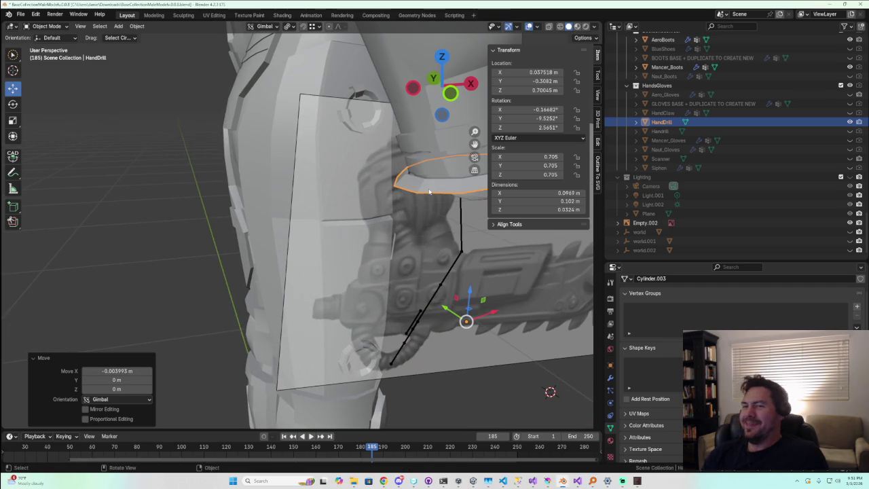
click(422, 189)
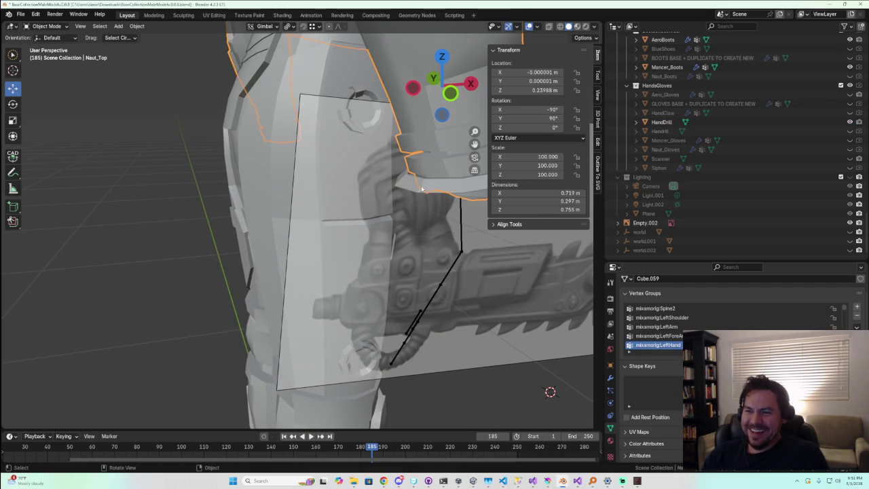
click(423, 193)
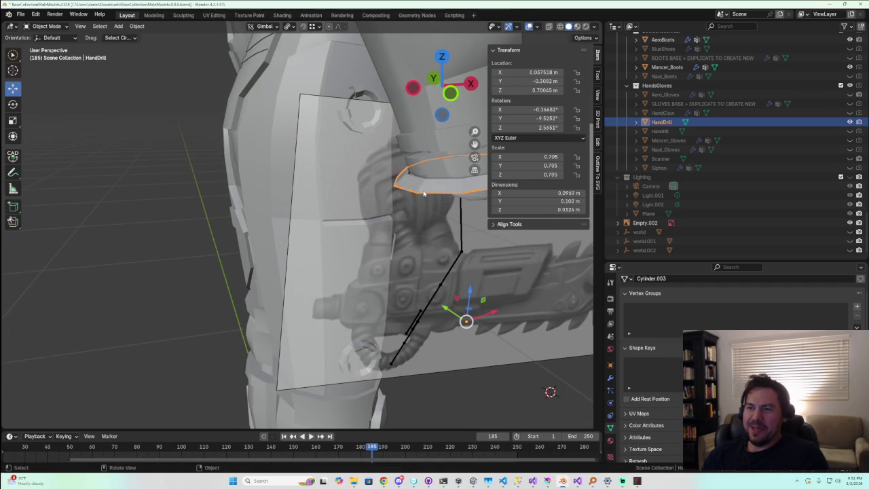
key(Tab)
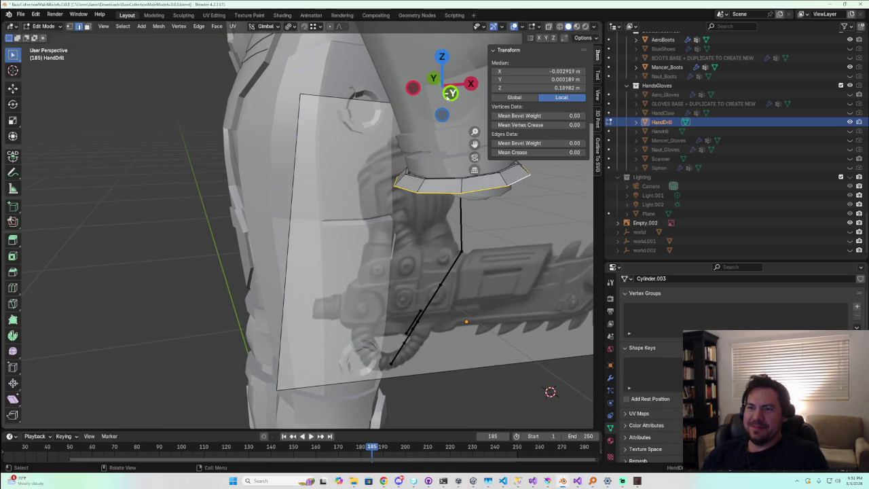
In Front view, extrude the ring's loop down into a first segment scaled to 1.2
click(450, 93)
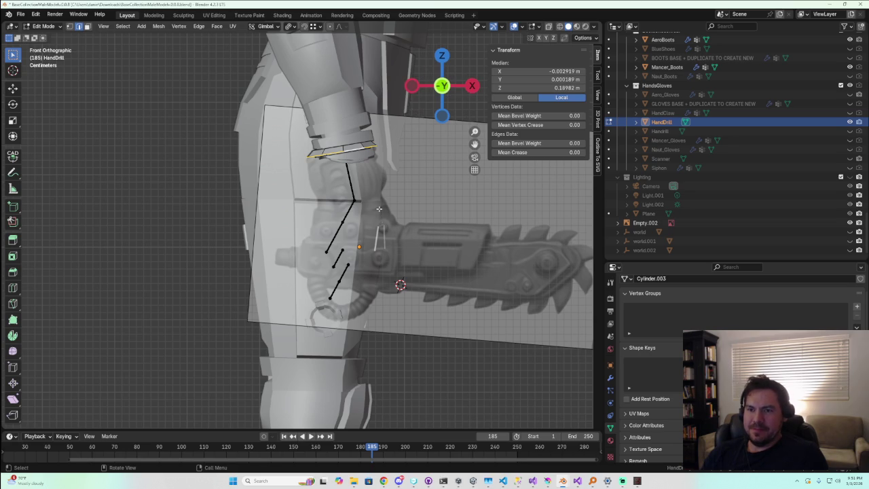
key(e)
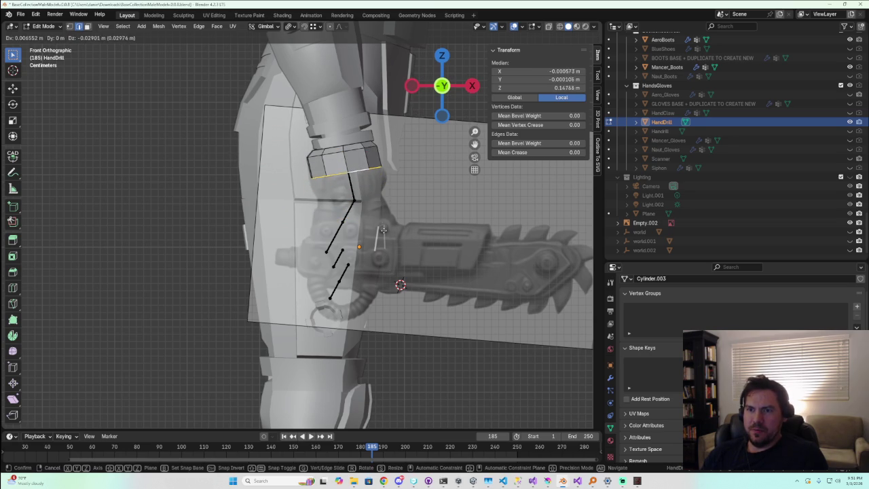
click(385, 235)
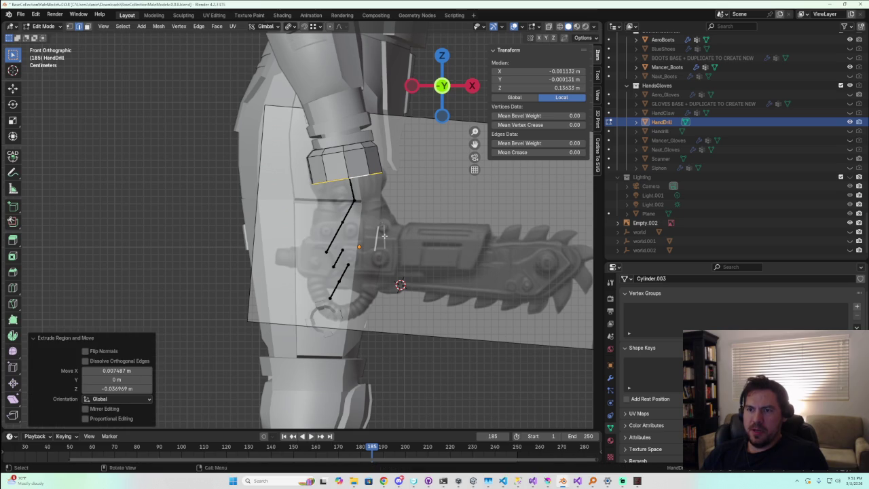
key(s)
key(Return)
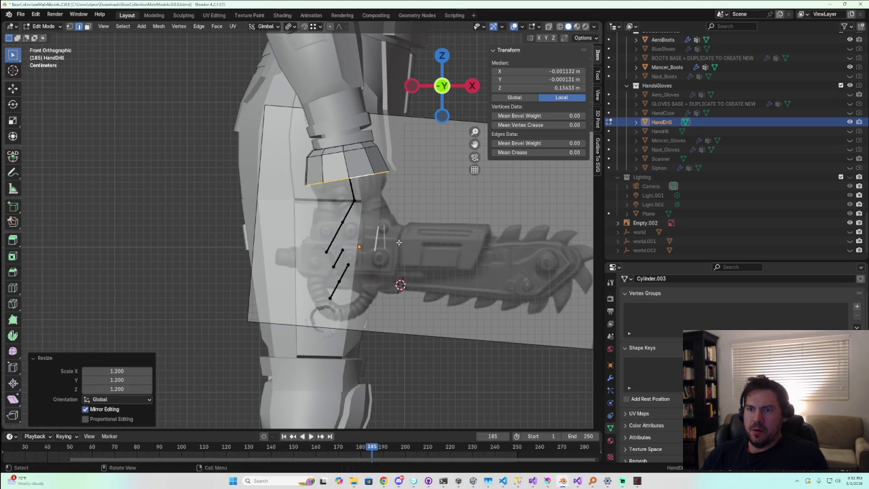
Extrude a second barrel segment narrowed to 0.787 and reposition it
key(e)
click(391, 252)
key(s)
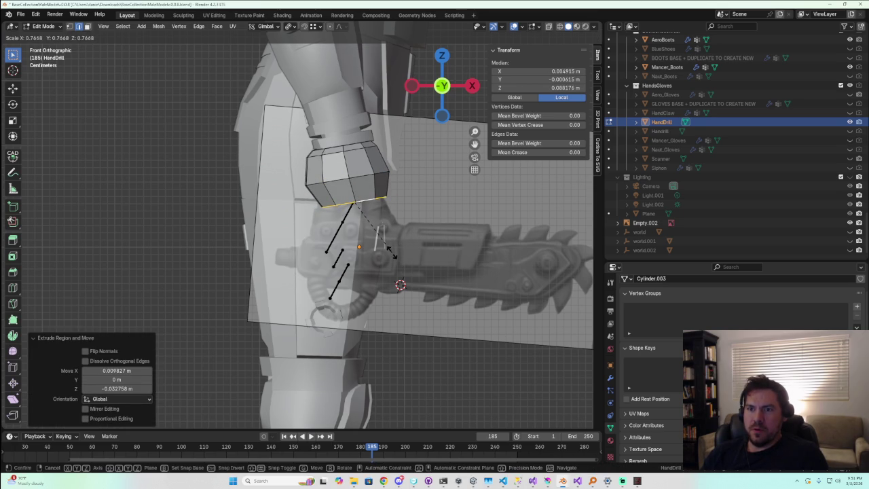
click(393, 253)
key(g)
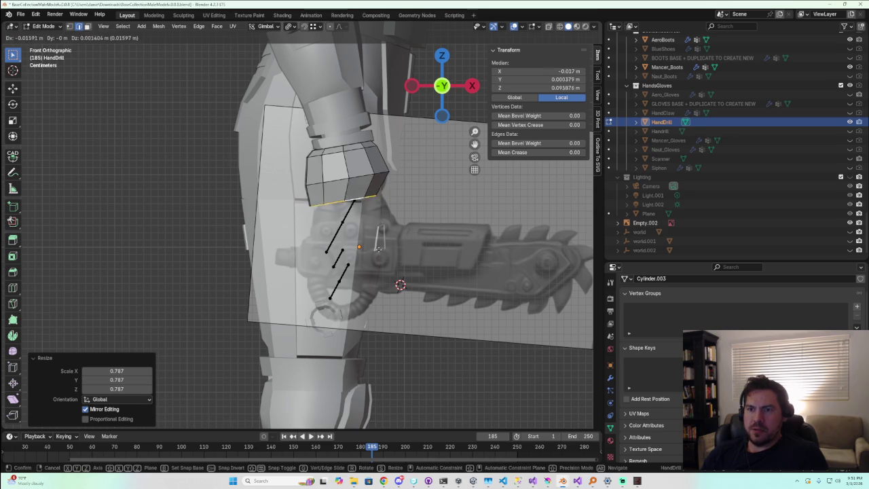
click(381, 248)
Add a lower segment flared to 1.361, then a rim loop tilted 9.08° and shifted
key(g)
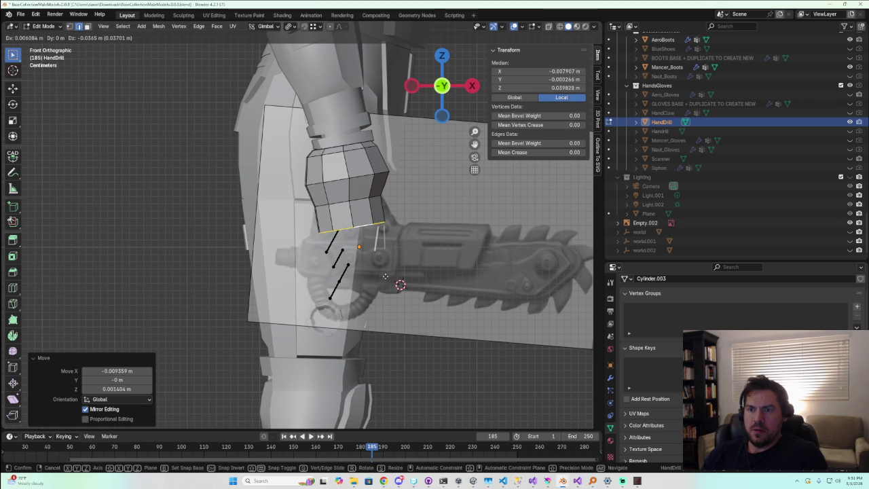
click(385, 274)
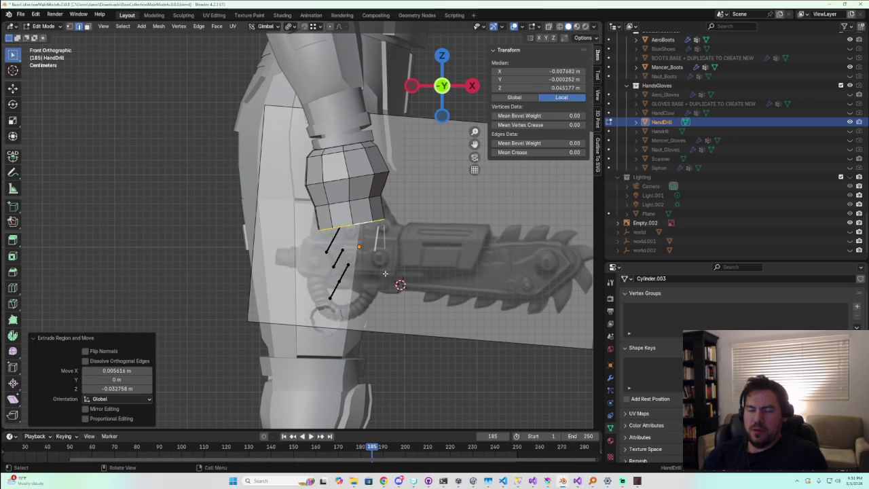
key(s)
click(412, 277)
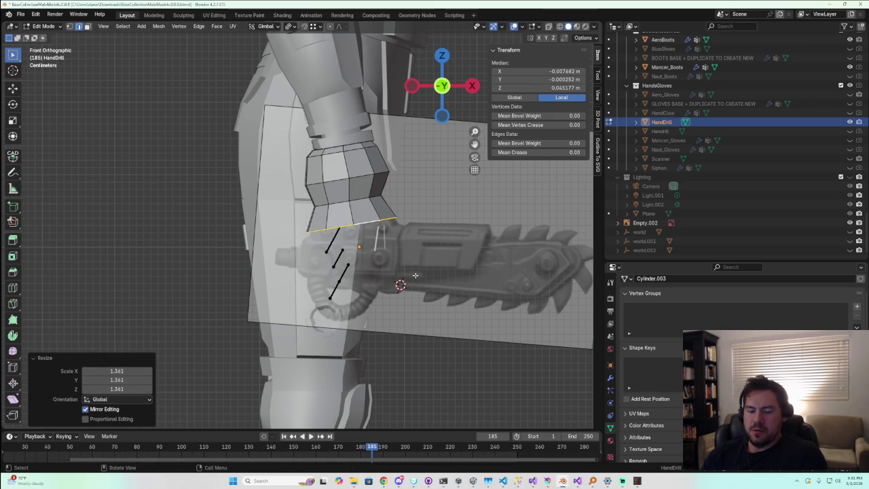
key(g)
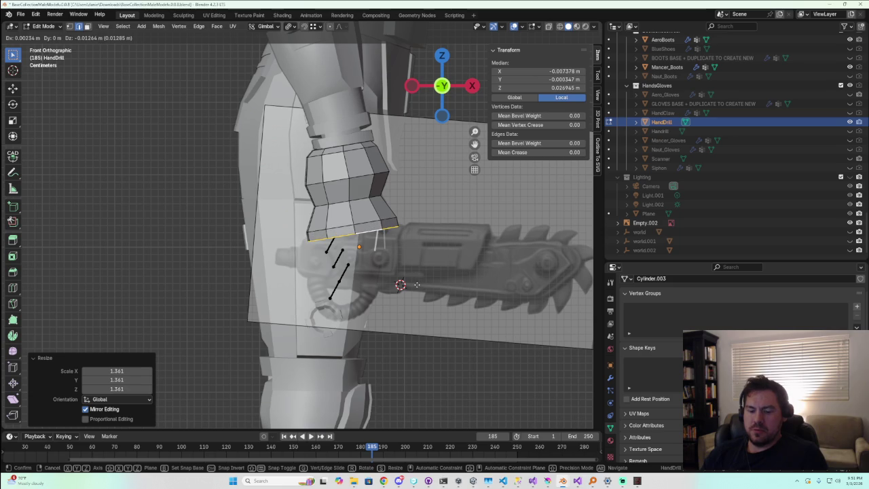
click(417, 281)
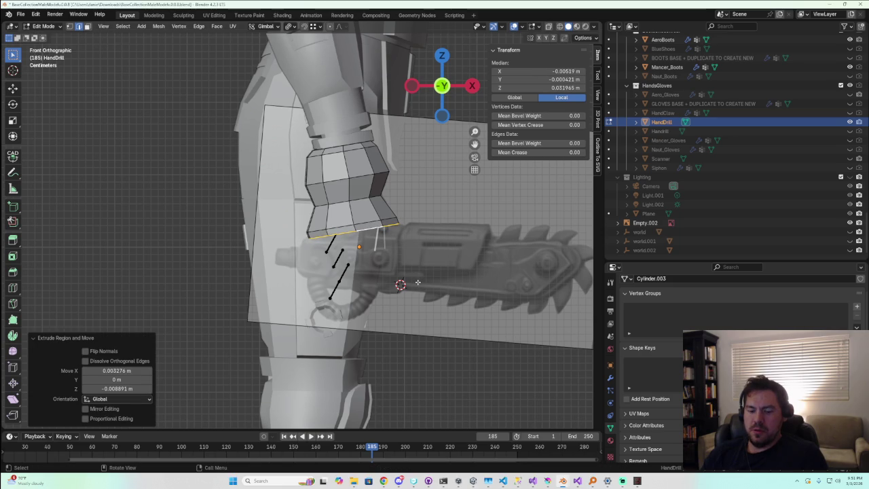
key(r)
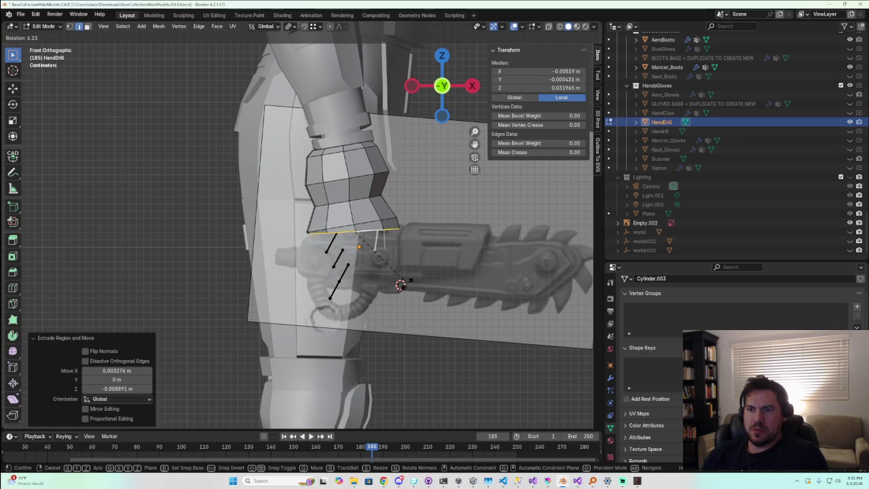
click(401, 285)
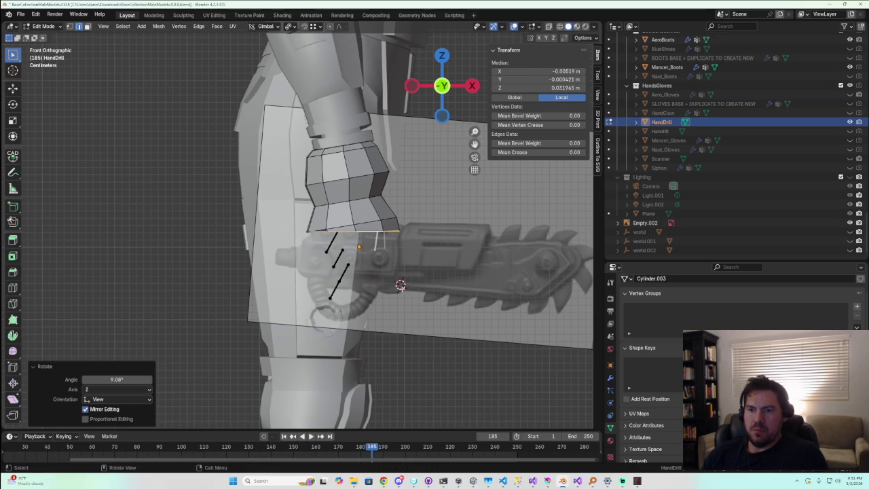
key(g)
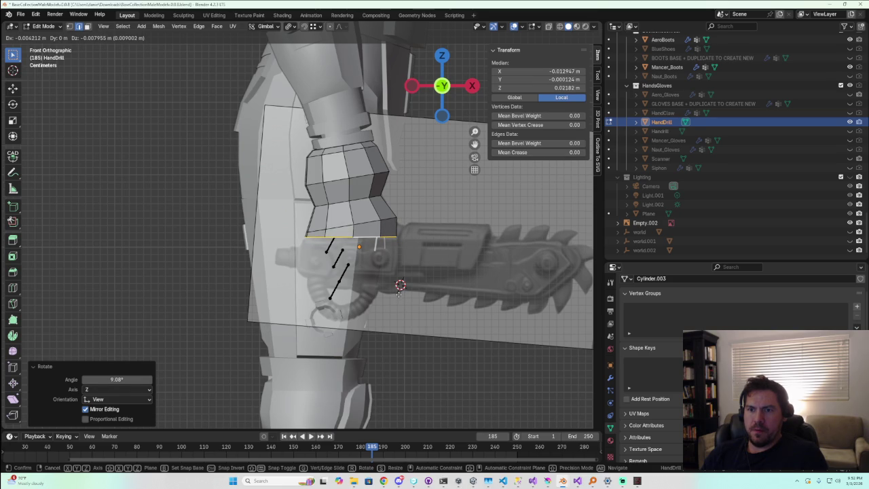
click(394, 294)
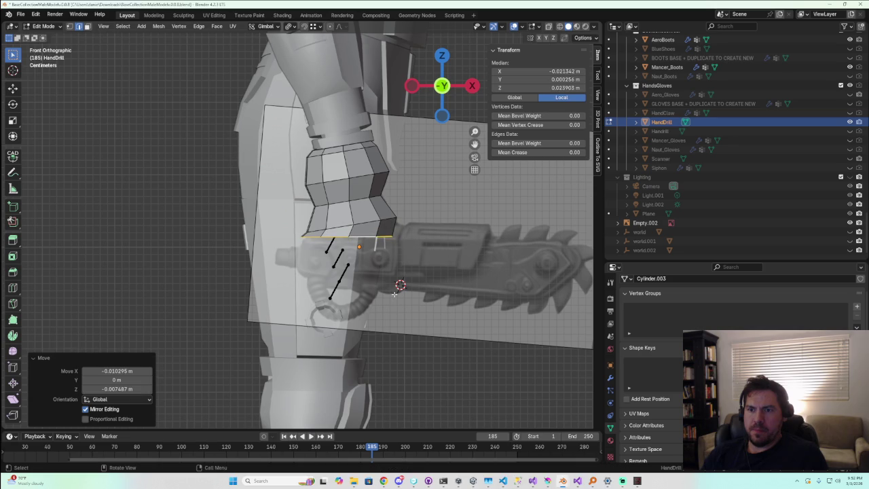
Orbit around the finished octagonal barrel to inspect it against the hand and reference
mouse_move(403, 308)
middle_down()
mouse_move(389, 292)
mouse_move(462, 292)
middle_up()
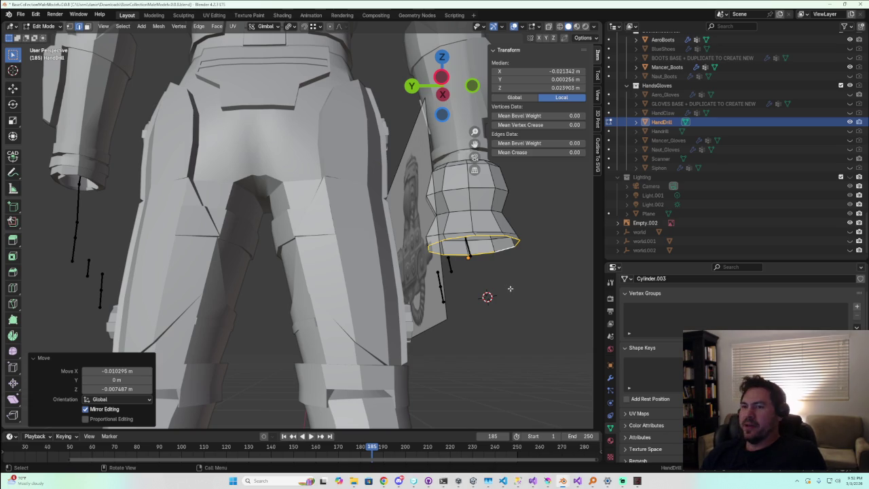
middle_drag(509, 290, 478, 279)
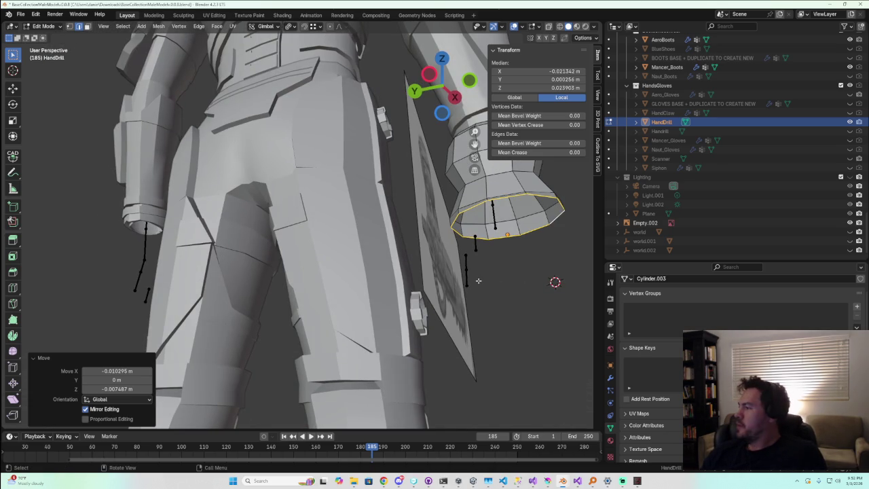
scroll(478, 280, up, 1)
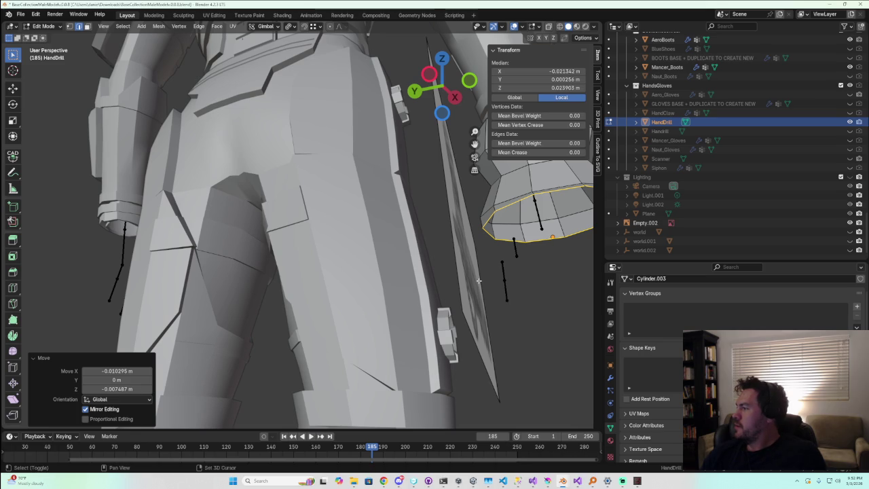
shift+middle_drag(479, 280, 236, 350)
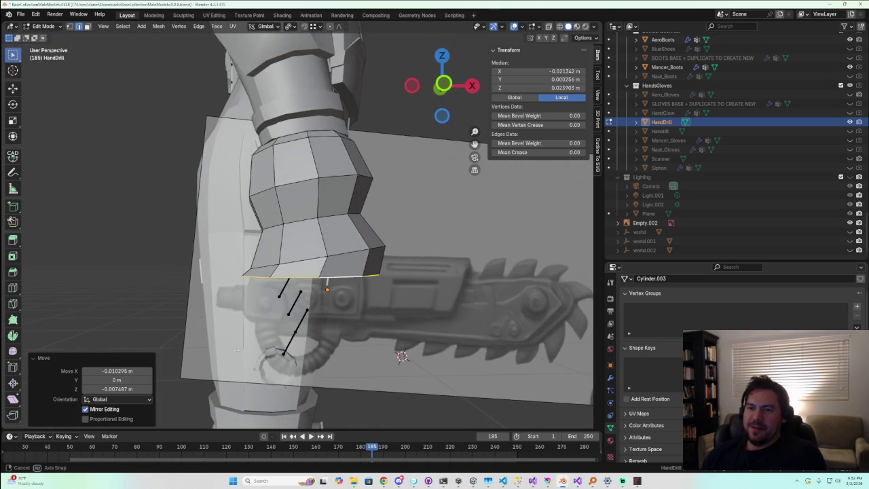
scroll(294, 360, up, 3)
scroll(294, 360, down, 1)
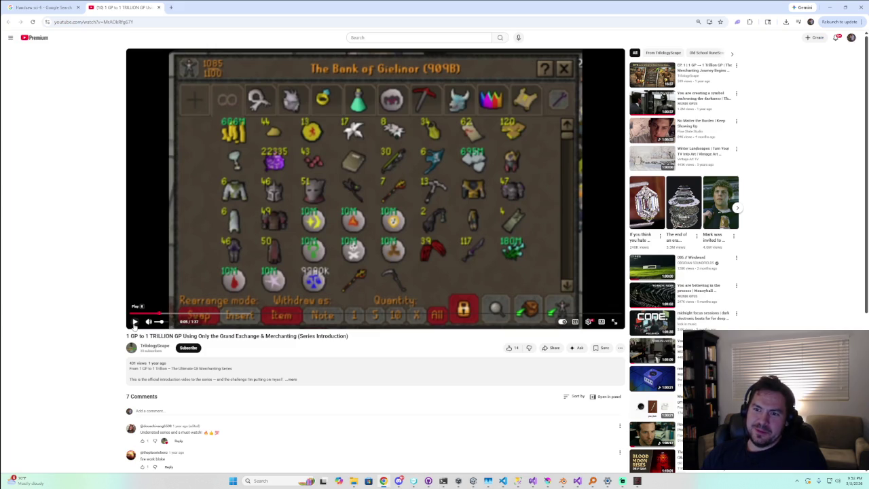
Play the merchanting video, restart it from the beginning, then open the TrilogyScape channel page
click(134, 323)
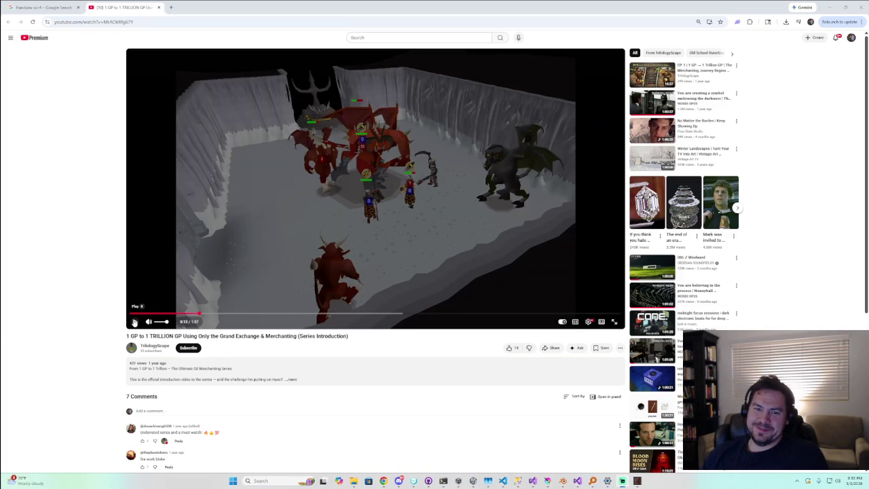
click(134, 314)
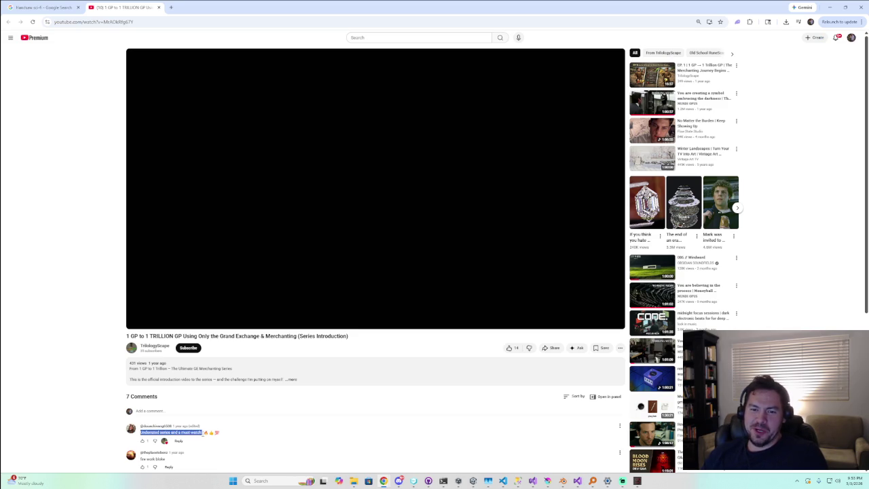
click(159, 346)
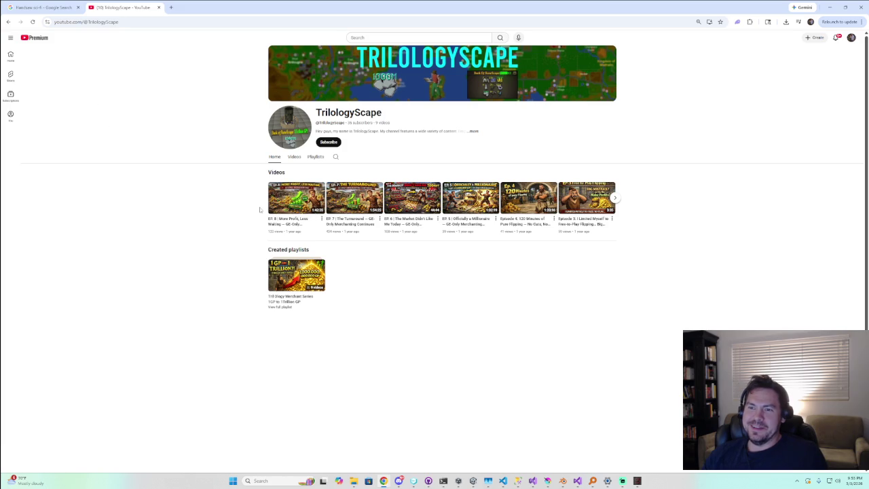
Browse the TrilogyScape channel and open the 'EP. 8 | More Profit, Less Waiting' video
ctrl+scroll(292, 307, up, 2)
ctrl+scroll(292, 307, up, 1)
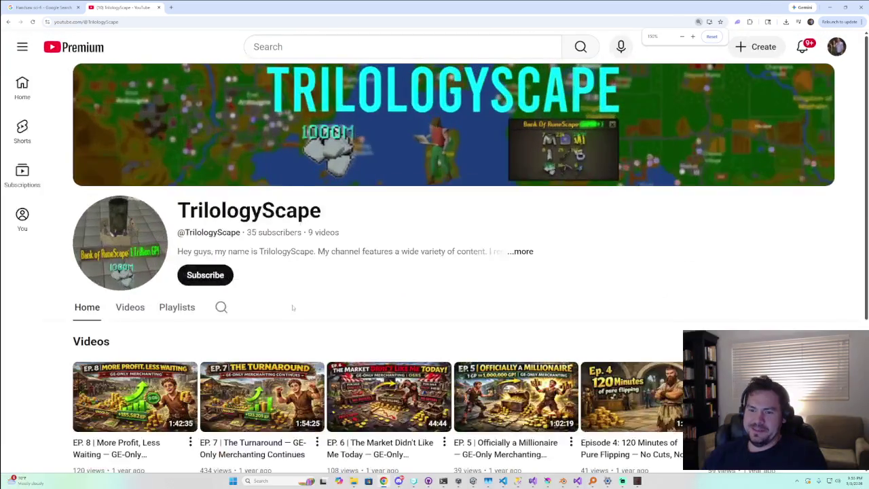
ctrl+scroll(292, 308, down, 1)
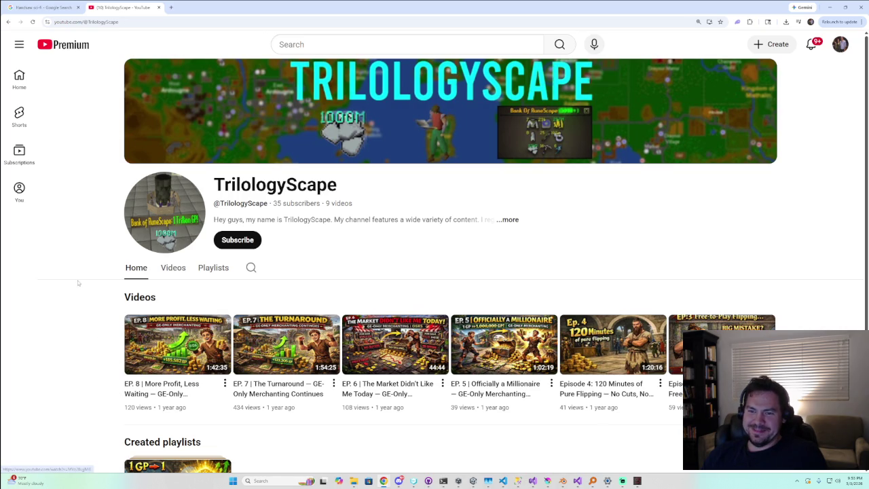
ctrl+scroll(77, 288, down, 2)
ctrl+scroll(76, 293, up, 1)
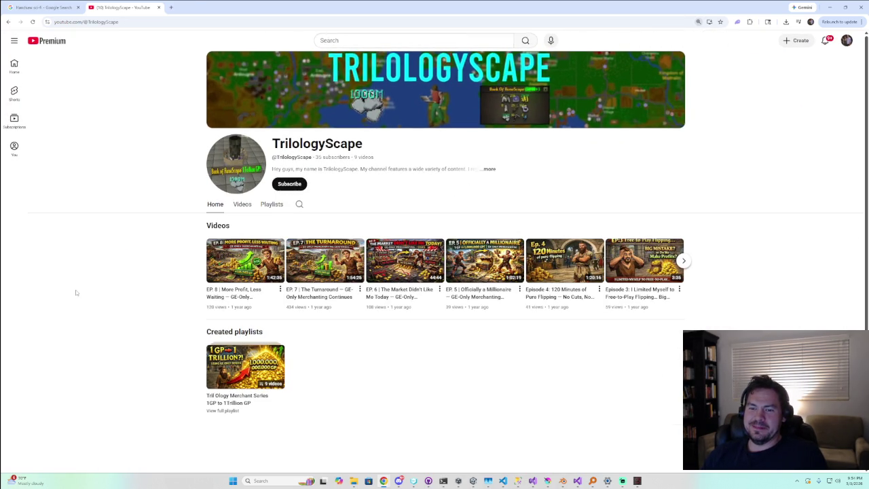
click(243, 266)
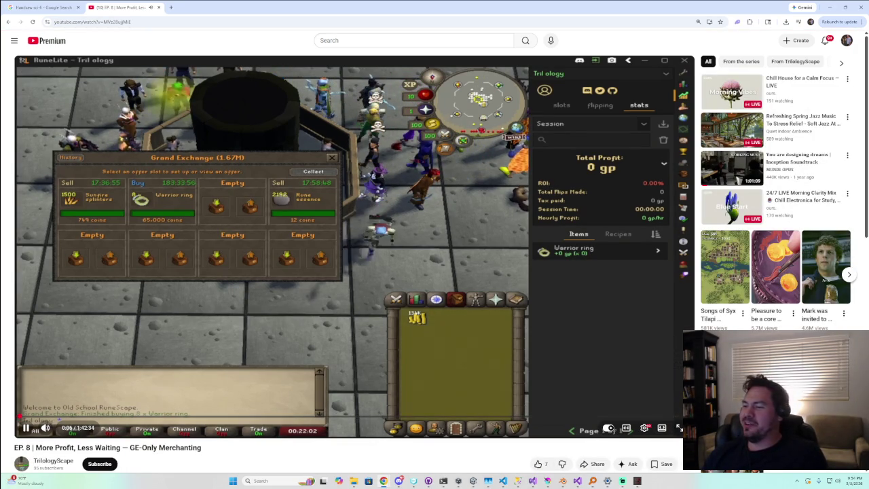
Skip EP. 8 to 1:41:50, pause, highlight the first comment, then return to the channel
click(676, 417)
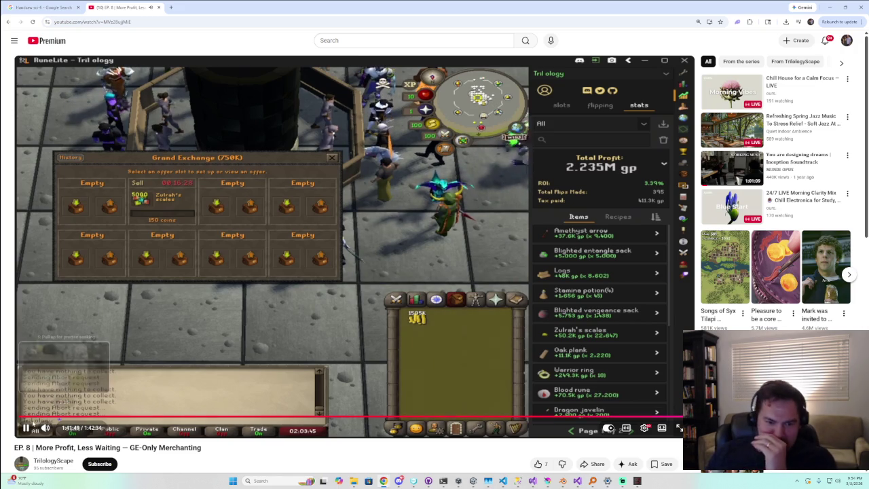
click(25, 431)
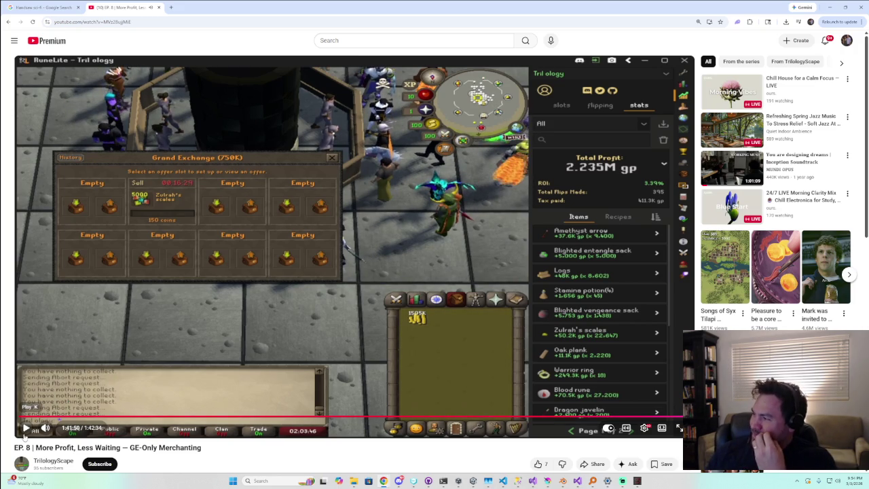
scroll(41, 400, down, 2)
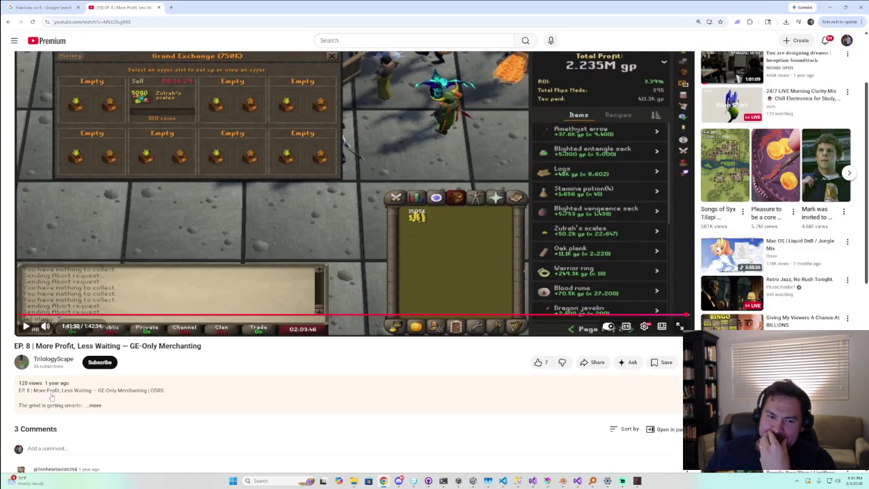
mouse_move(58, 383)
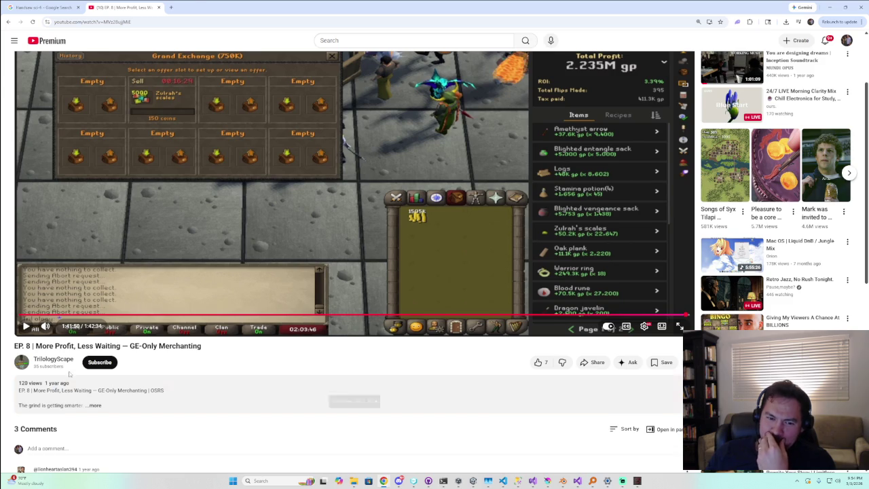
scroll(69, 373, down, 1)
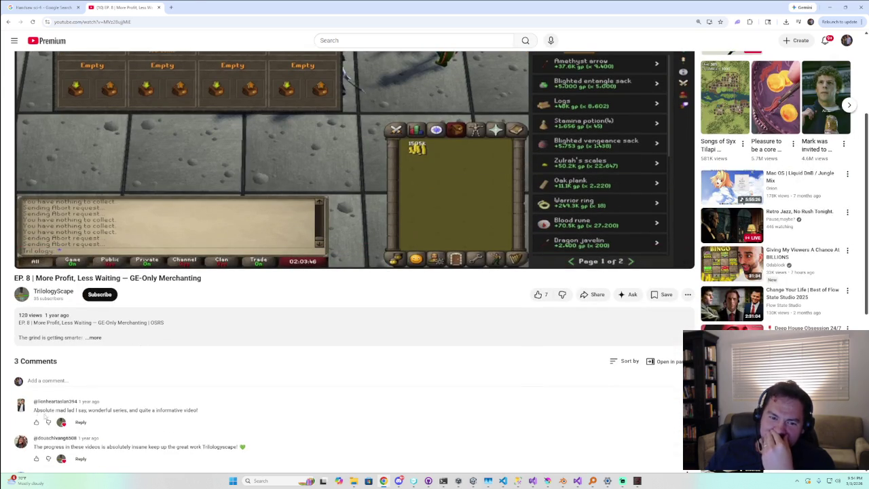
drag(34, 411, 120, 409)
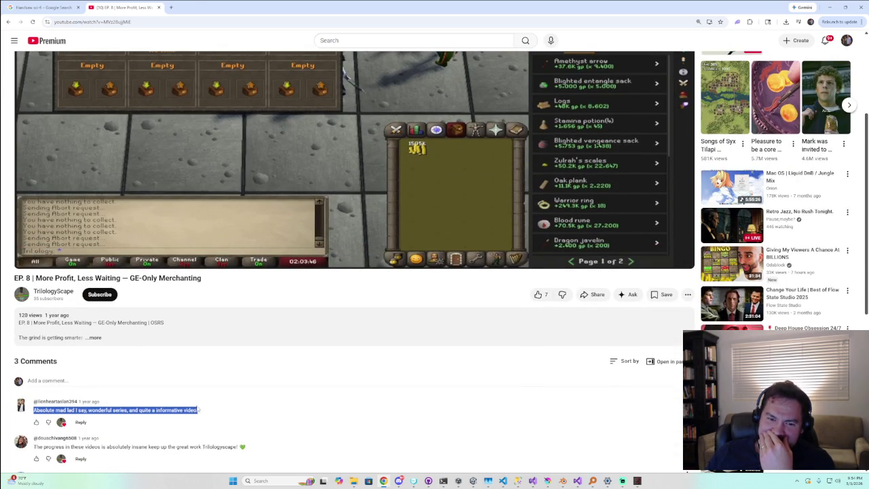
click(8, 22)
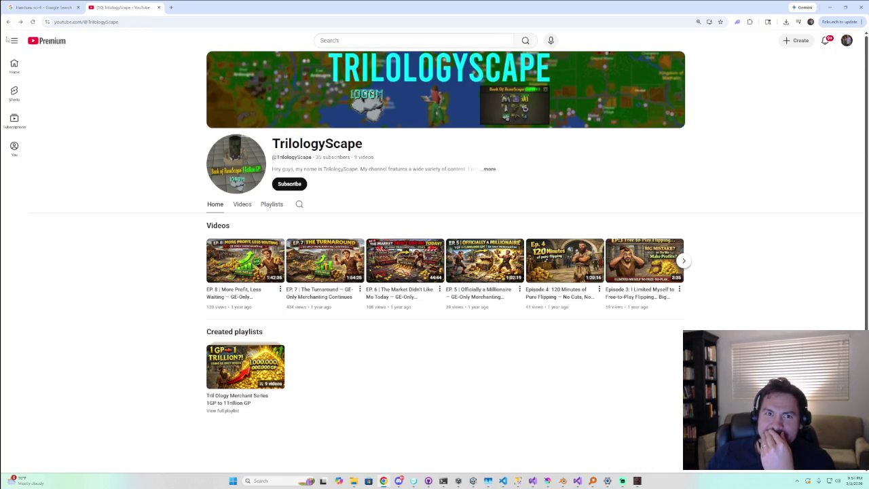
Go back to the 1 GP to 1 TRILLION GP Series Introduction video
click(9, 22)
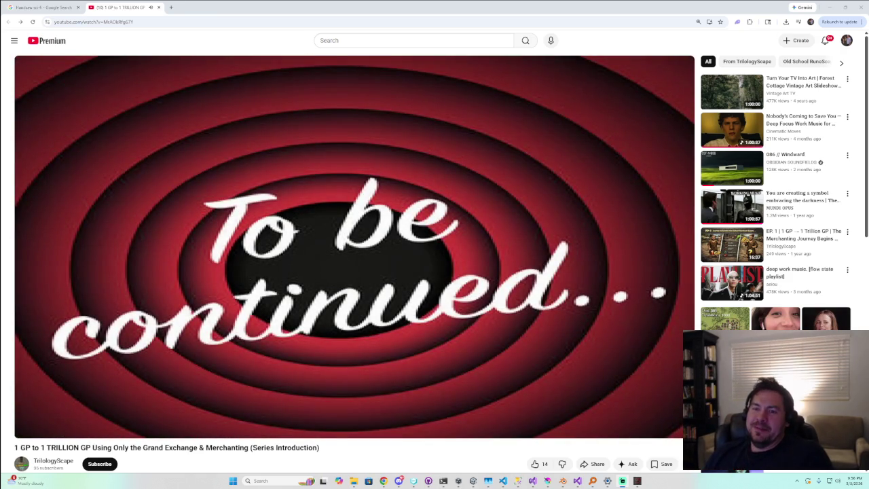
Close the finished YouTube video tab to return to the Handsaw sci-fi image results
scroll(232, 402, down, 1)
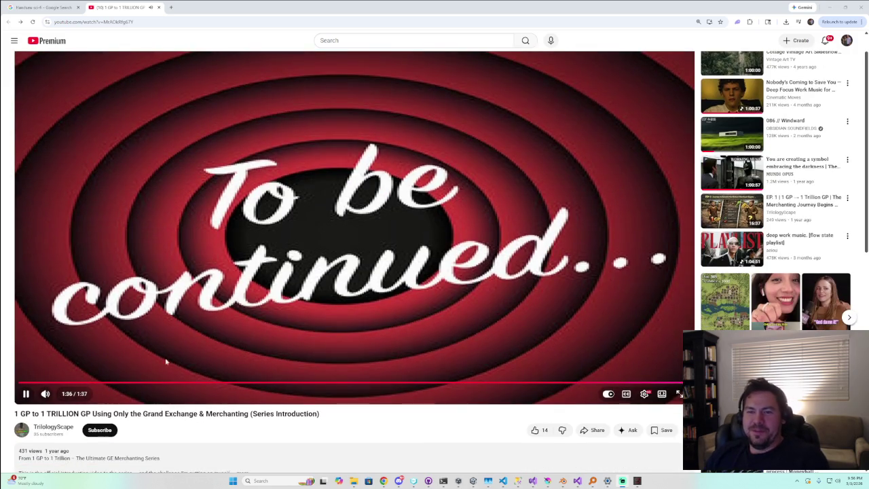
scroll(165, 361, up, 1)
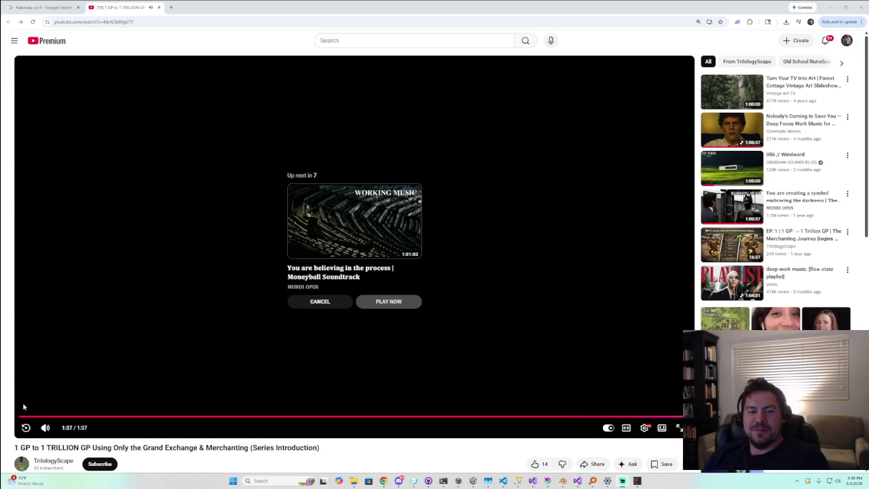
click(159, 8)
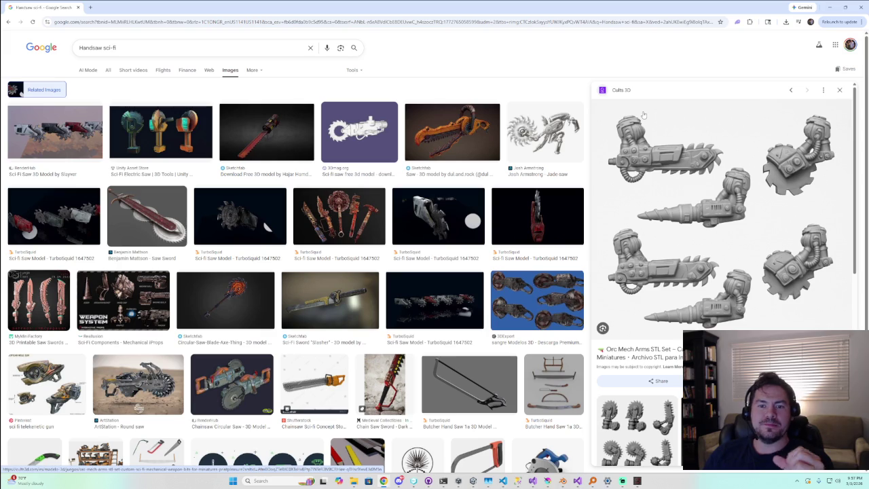
Browse the image results, then minimize the browser to bring the HandDrill scene back
scroll(526, 225, down, 2)
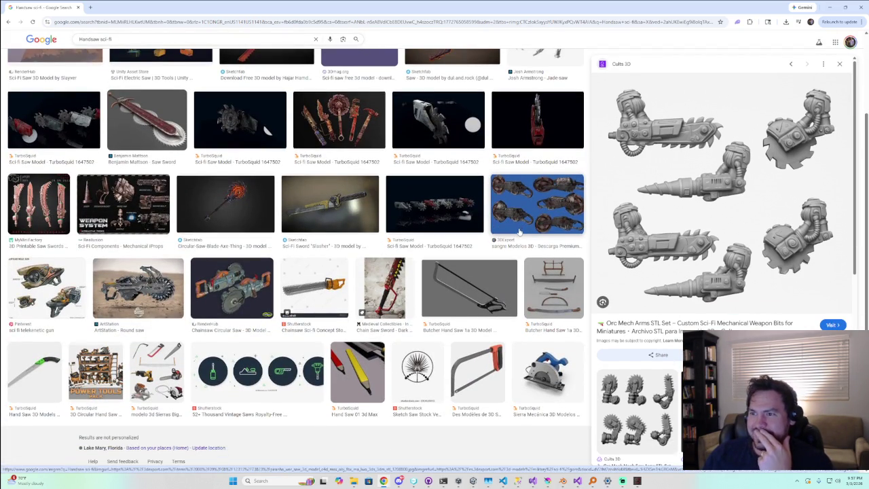
scroll(519, 232, up, 2)
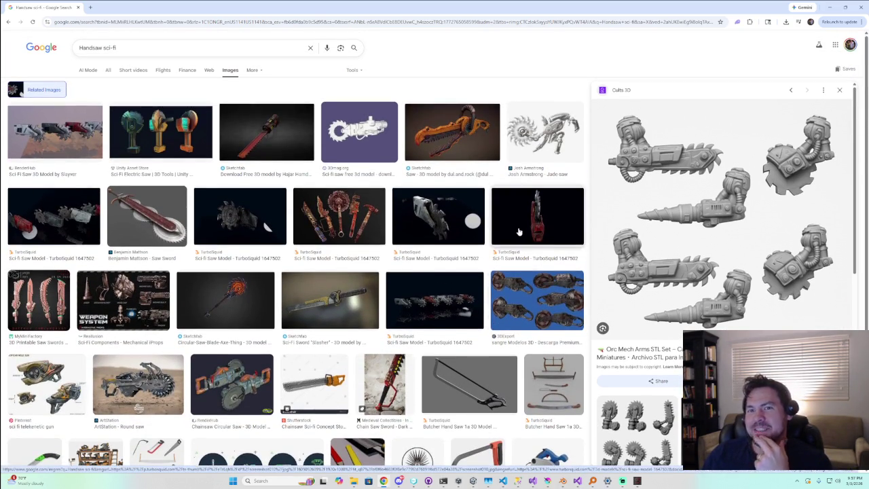
click(828, 7)
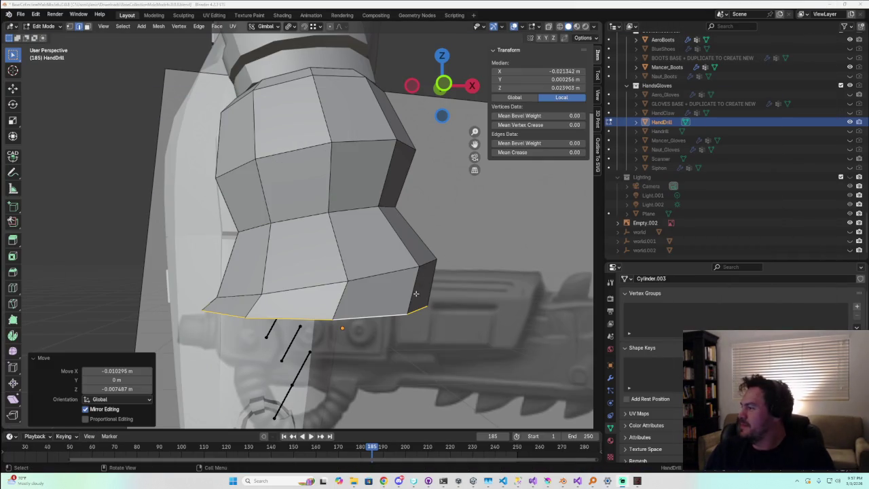
Frame the arm from the front and switch to see-through wireframe display
key(KP_1)
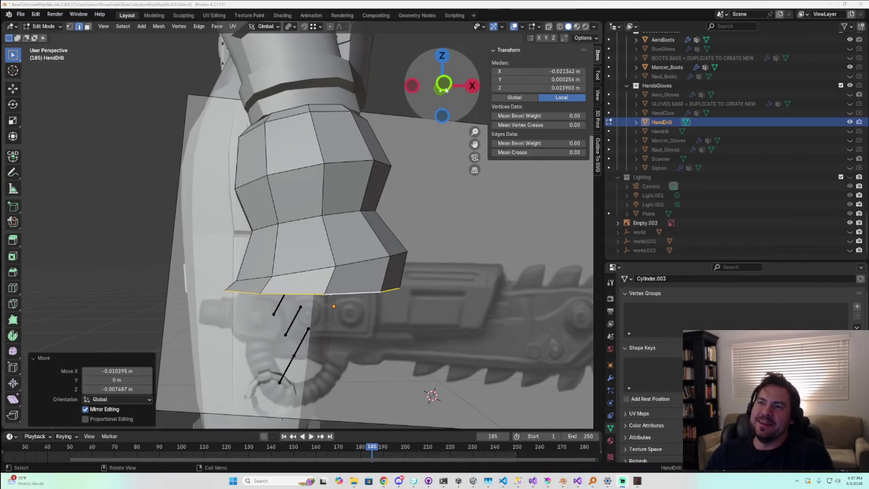
scroll(383, 341, down, 3)
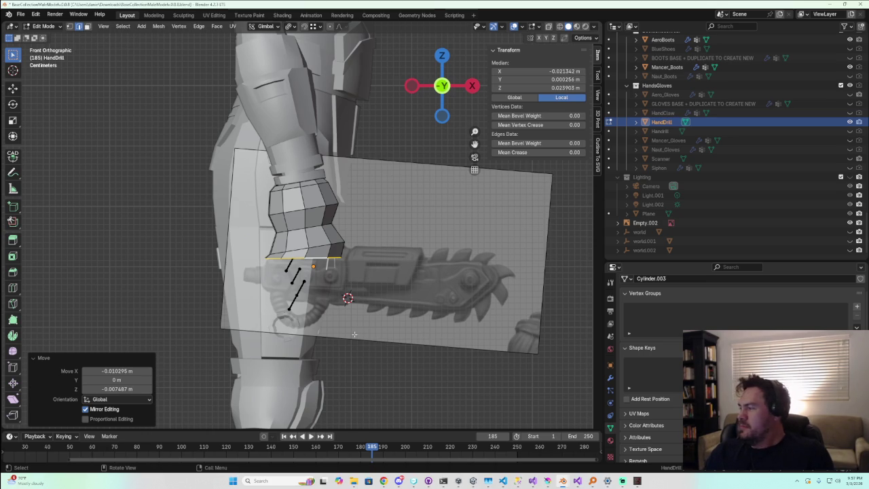
middle_drag(354, 334, 438, 326)
scroll(131, 311, up, 3)
key(shift+z)
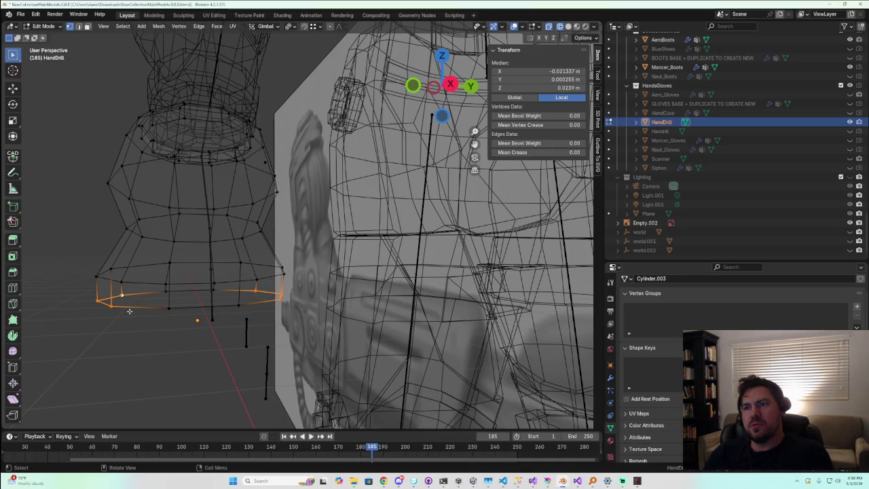
Flatten the selected edge loop to zero along the Y axis
scroll(130, 311, down, 2)
scroll(131, 311, up, 2)
mouse_move(129, 309)
middle_down()
mouse_move(136, 228)
mouse_move(136, 247)
middle_up()
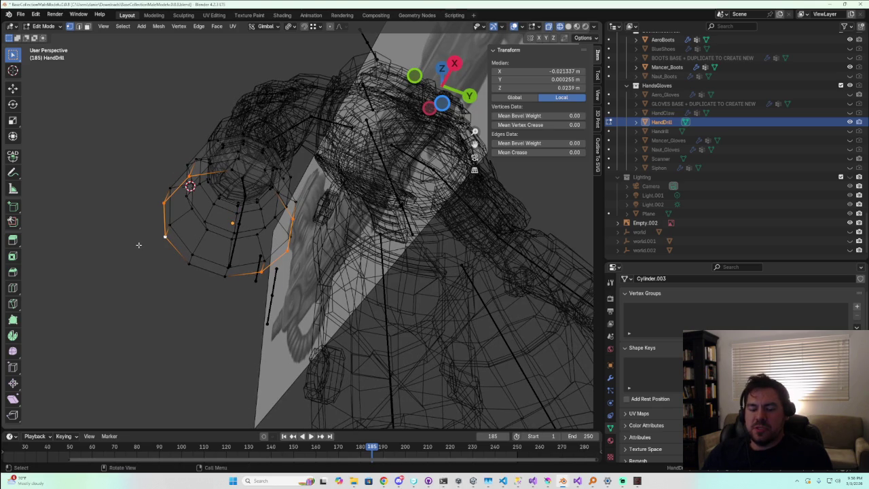
key(s)
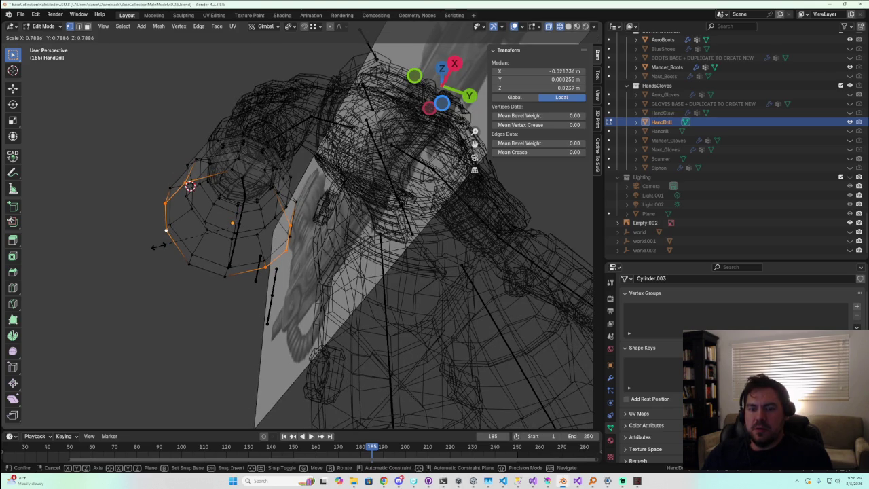
key(y)
key(0)
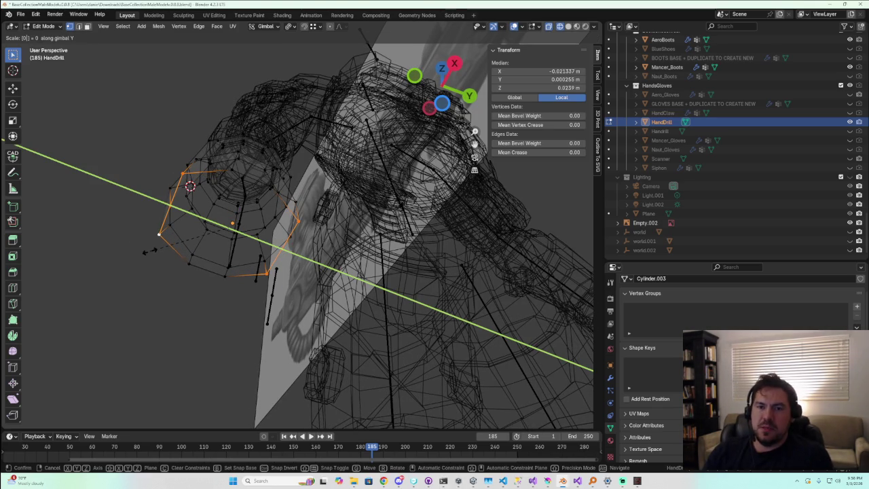
key(Return)
From the front view, create a new loop at the forearm's bottom edge in place
mouse_move(63, 269)
middle_down()
mouse_move(194, 340)
mouse_move(134, 331)
middle_up()
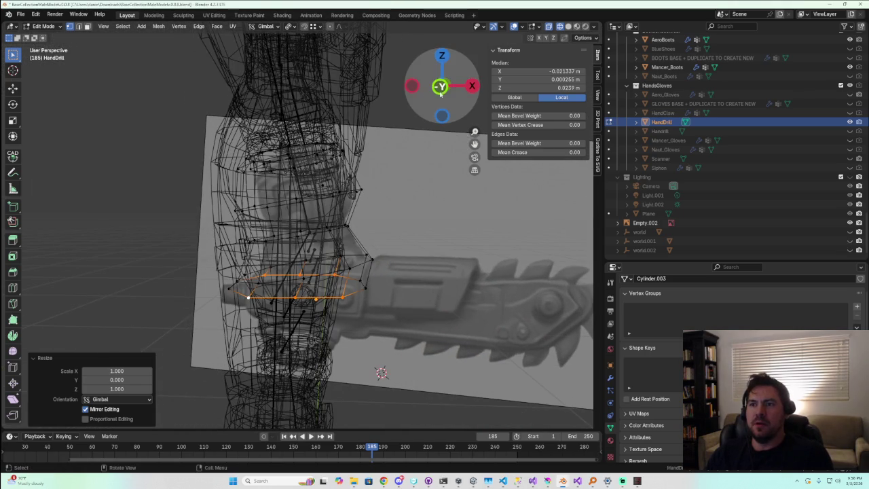
click(440, 86)
scroll(343, 357, up, 2)
scroll(343, 357, up, 1)
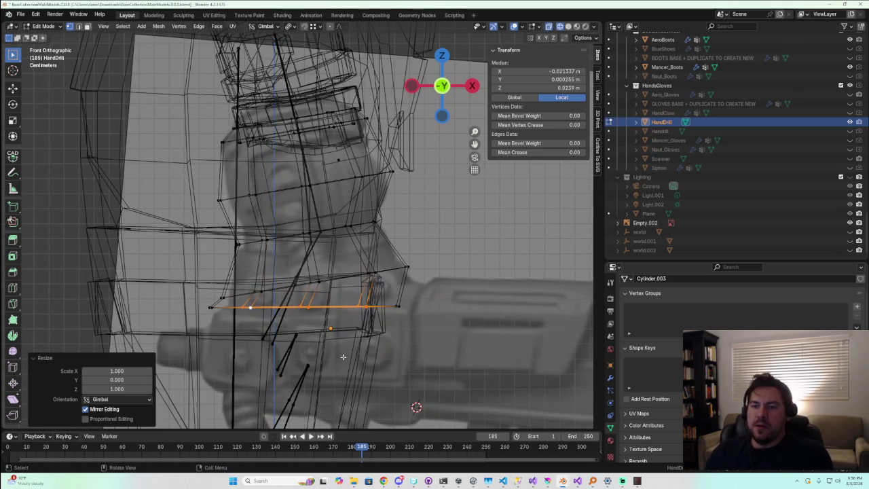
scroll(343, 356, down, 1)
scroll(340, 353, down, 1)
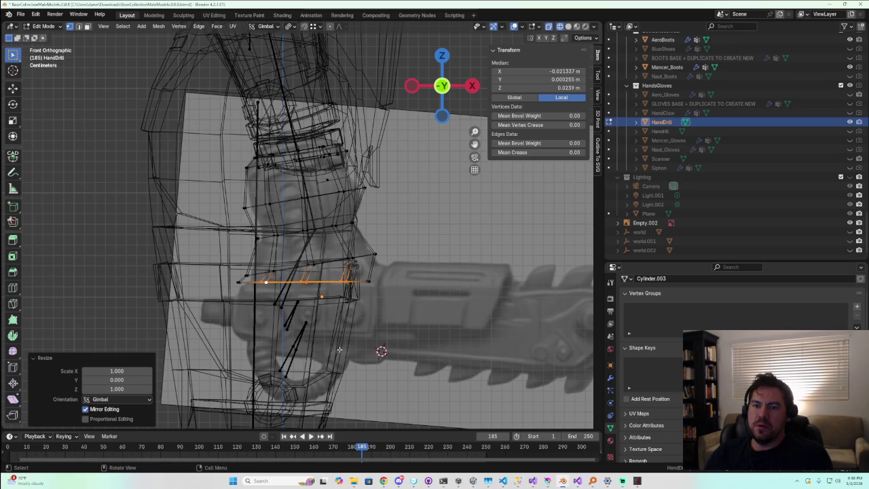
key(g)
right_click(339, 375)
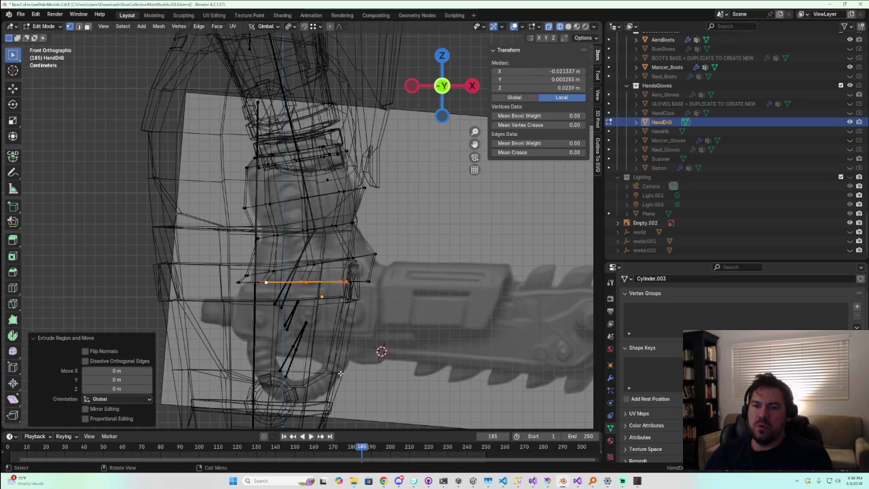
Orbit around the forearm to inspect the extruded edges against the chainsaw reference
middle_drag(339, 374, 326, 318)
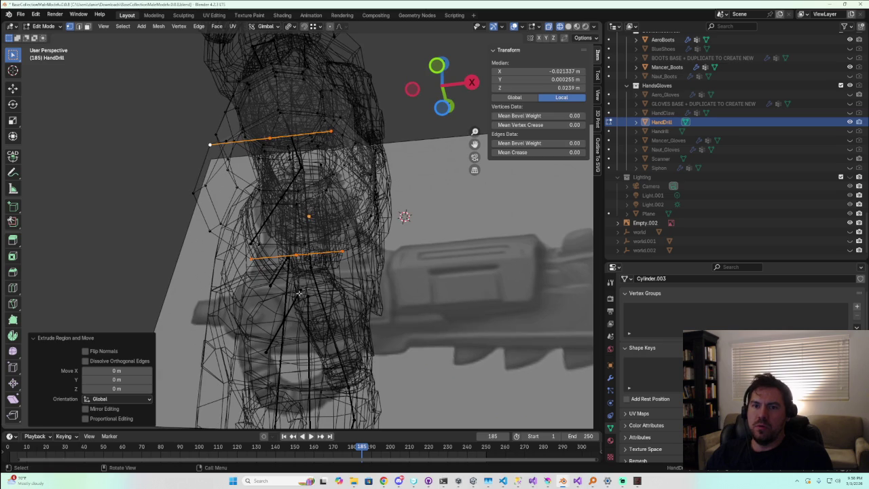
middle_drag(268, 258, 267, 242)
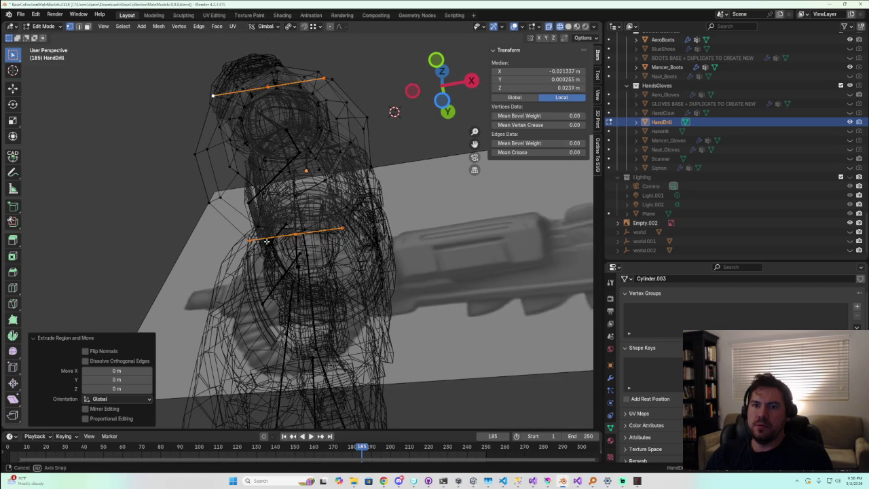
middle_drag(267, 241, 220, 258)
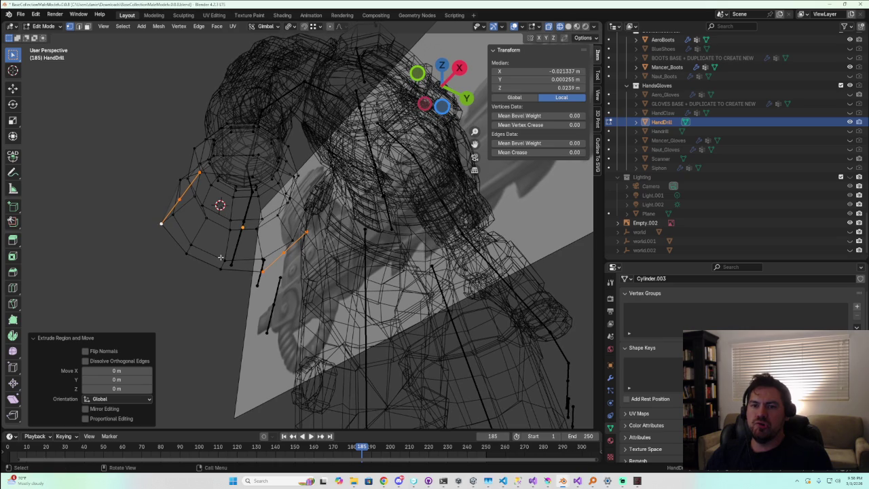
middle_drag(220, 257, 282, 311)
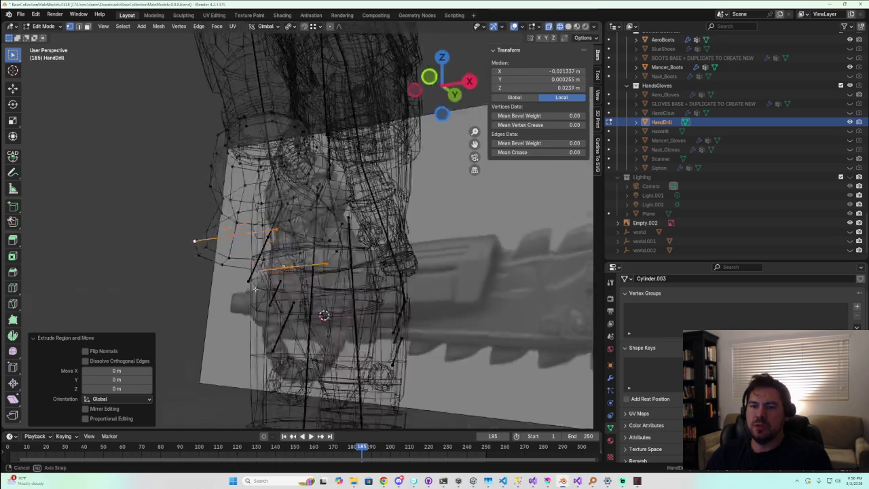
scroll(278, 305, up, 1)
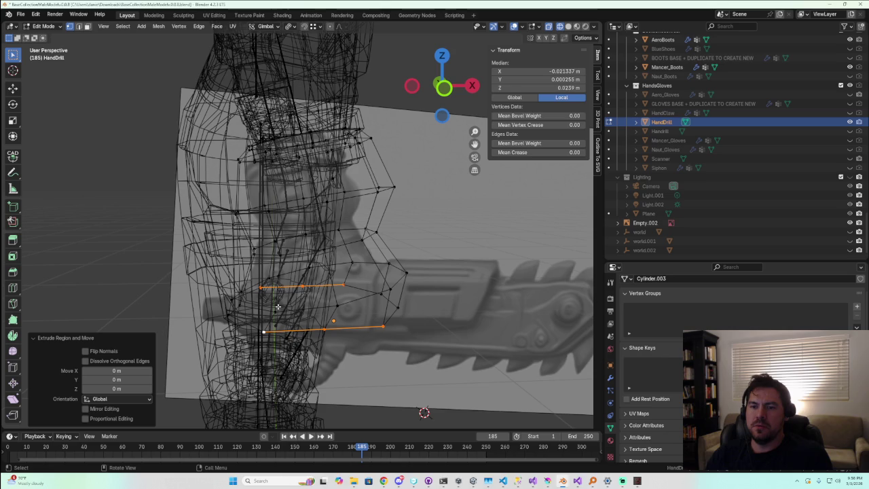
middle_drag(277, 307, 379, 278)
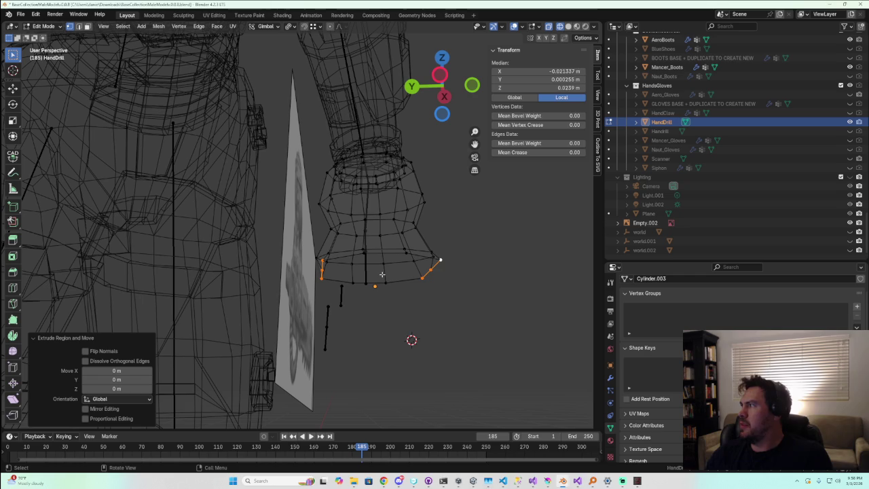
mouse_move(382, 275)
middle_down()
mouse_move(317, 299)
mouse_move(326, 296)
middle_up()
In front view, lengthen the selected edge and extrude it straight down
click(442, 86)
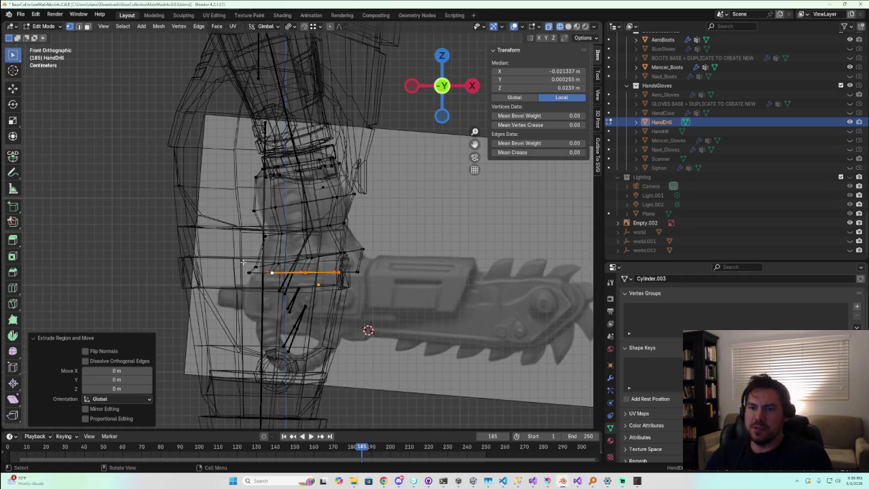
key(s)
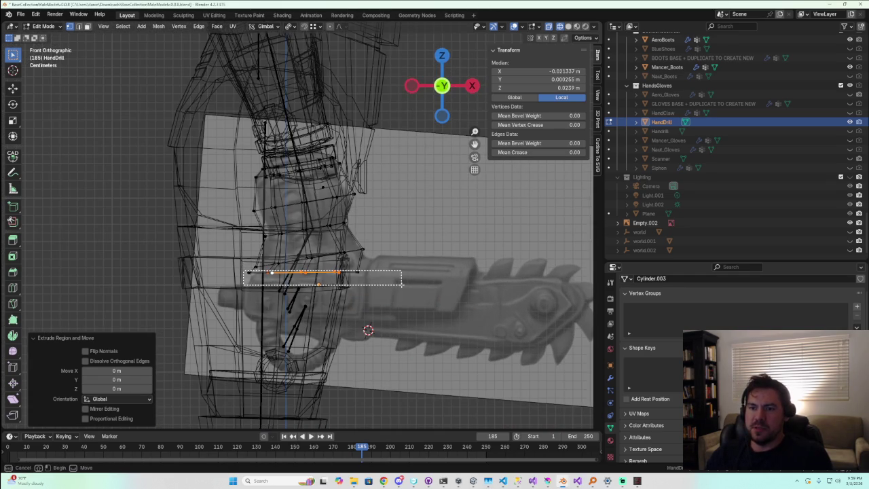
click(401, 284)
key(e)
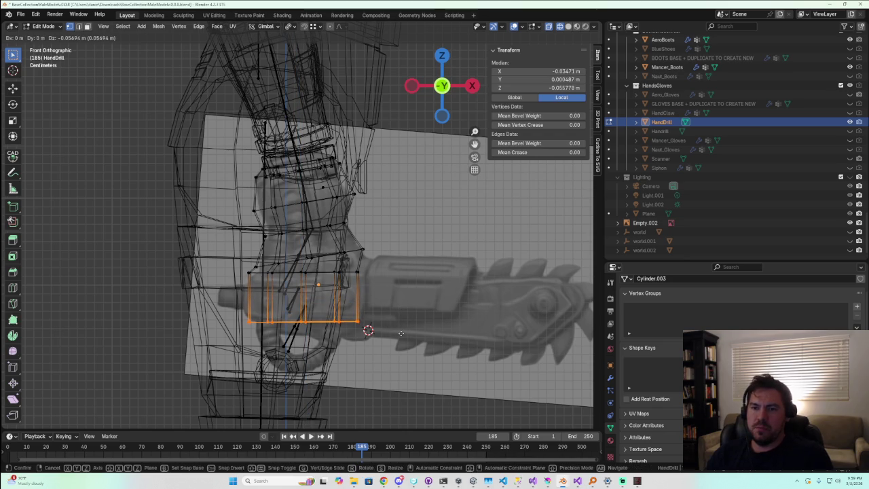
key(z)
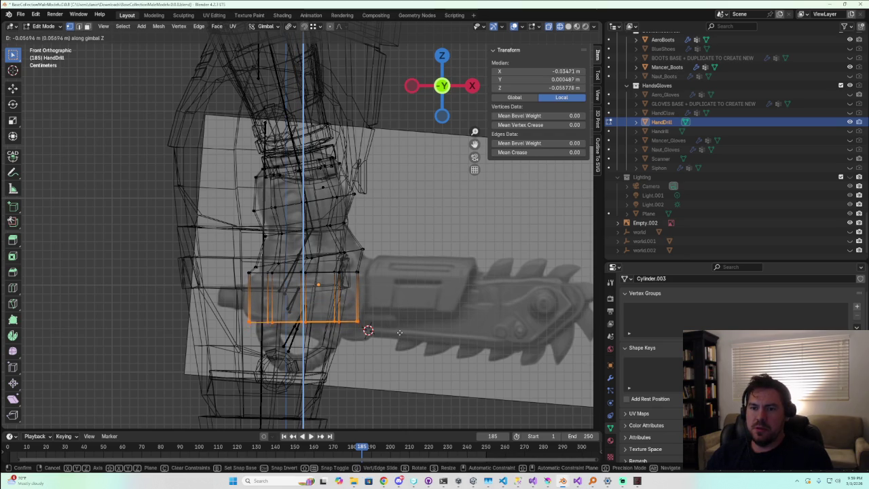
click(399, 331)
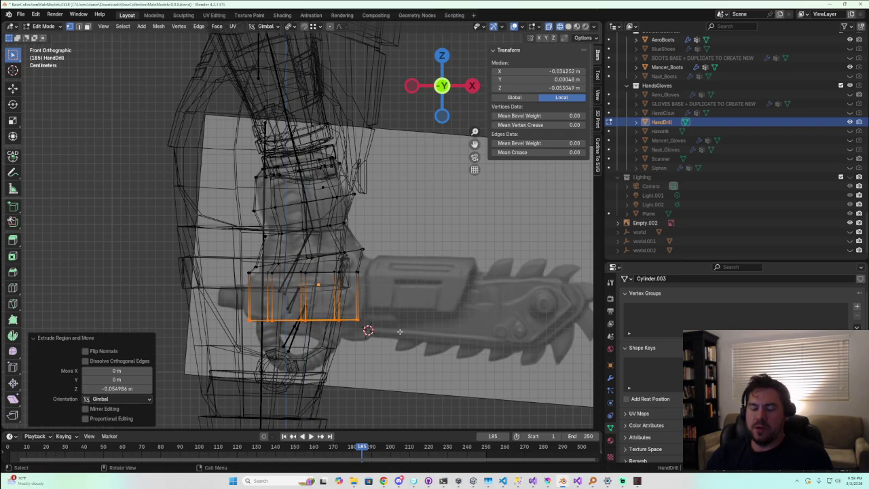
Tilt the extruded edges about 9.11° and lower them slightly along Z
key(r)
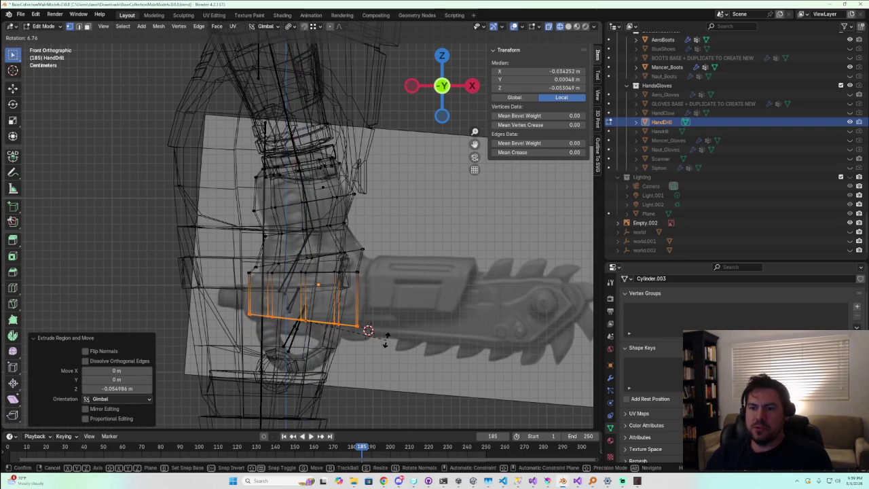
click(384, 342)
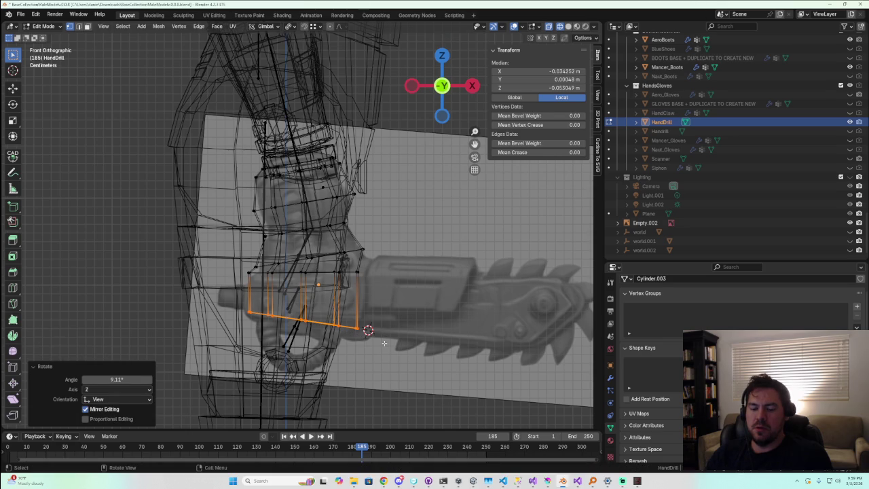
key(g)
key(z)
click(382, 353)
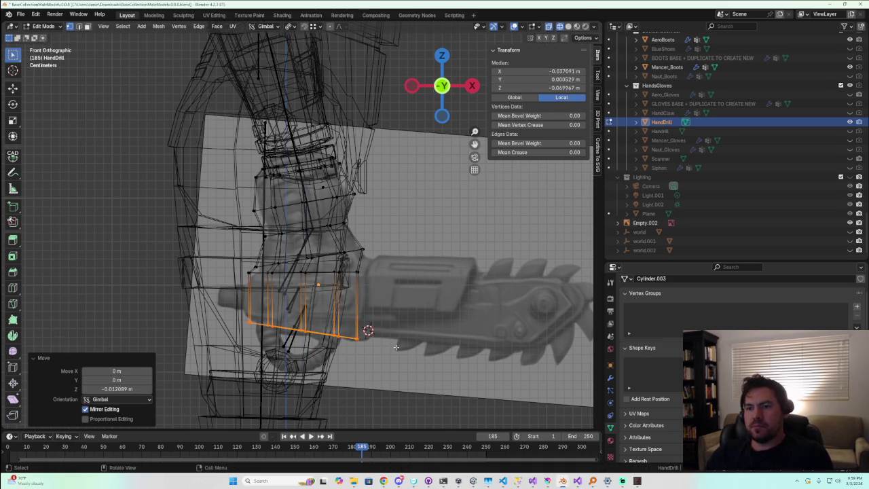
Inspect the new octagonal band, then leave Edit Mode for Object Mode
middle_drag(398, 319, 334, 321)
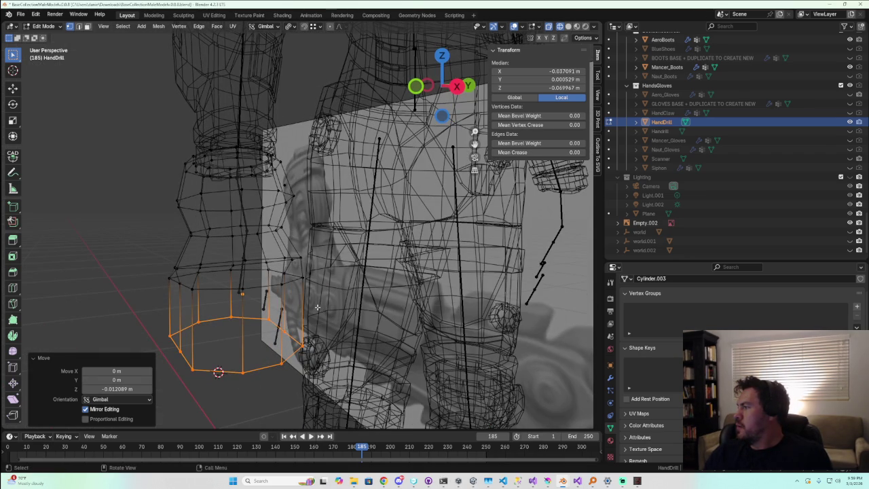
mouse_move(317, 308)
middle_down()
mouse_move(225, 312)
mouse_move(256, 325)
middle_up()
scroll(224, 312, up, 3)
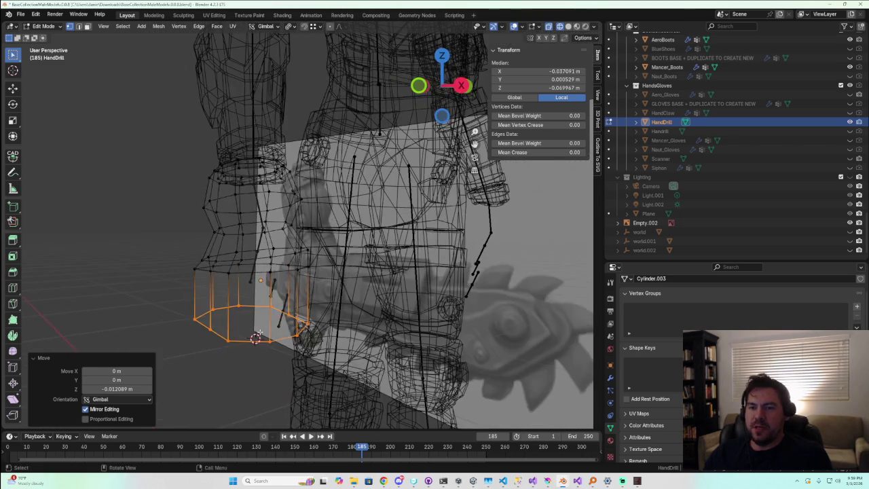
click(257, 333)
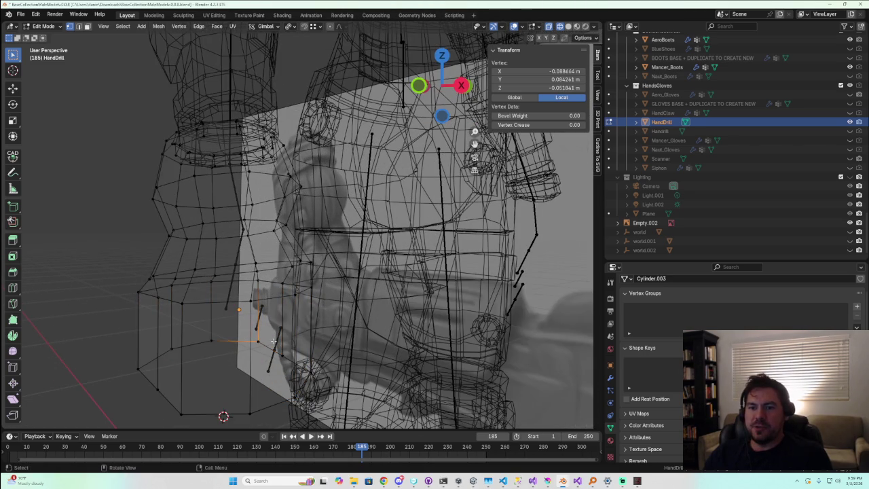
middle_drag(211, 346, 195, 316)
key(Tab)
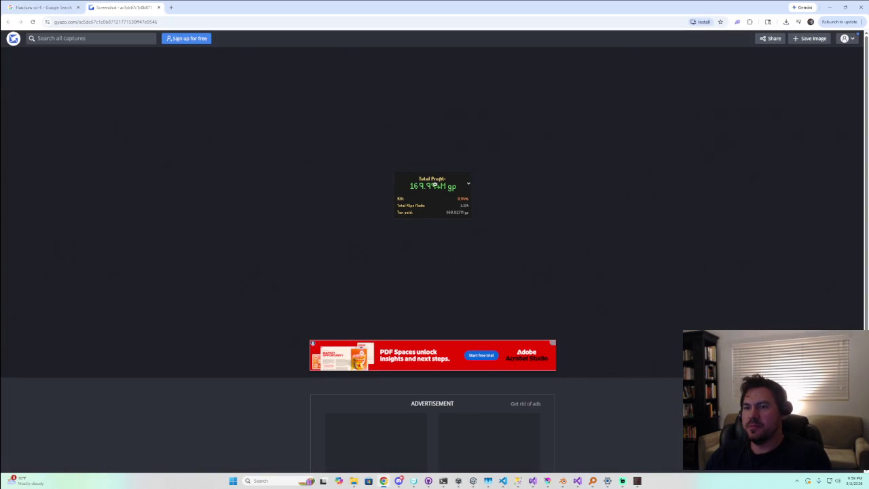
Close the Gyazo tab and the Chrome window to return to the HandDrill mesh
click(159, 7)
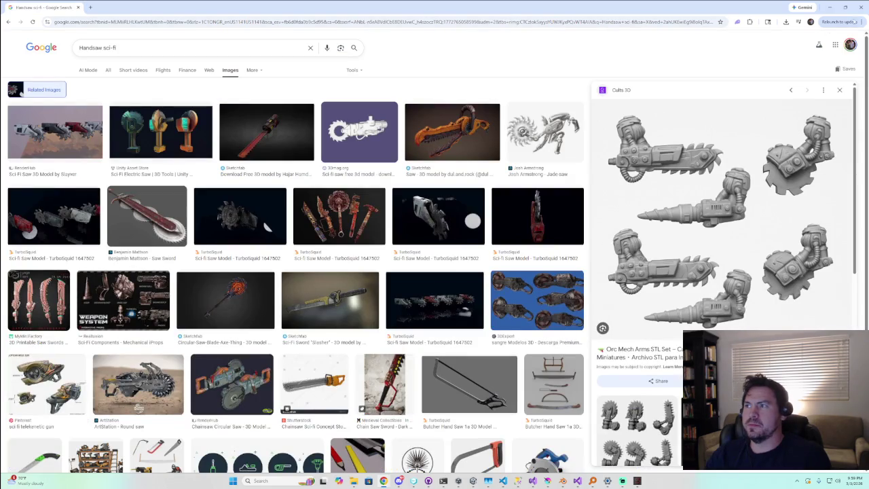
click(861, 8)
mouse_move(218, 326)
middle_down()
mouse_move(234, 337)
mouse_move(227, 322)
middle_up()
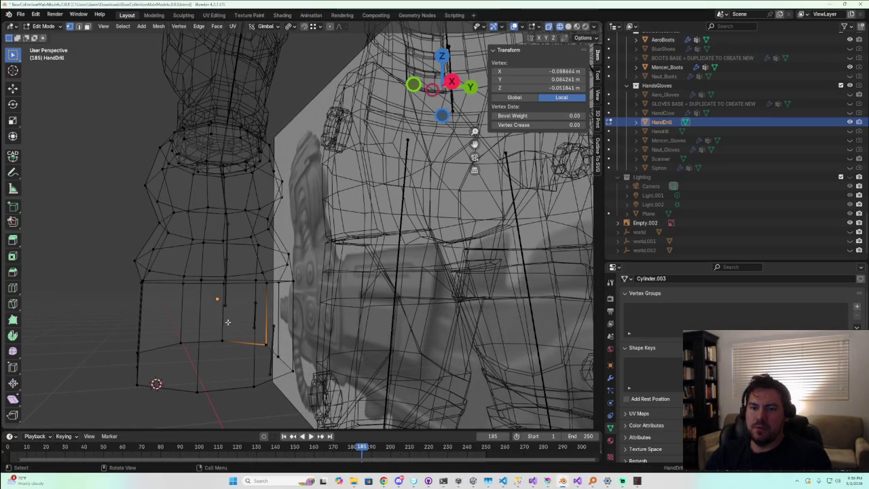
Inset the lower band of forearm faces by about 0.014 m
click(88, 27)
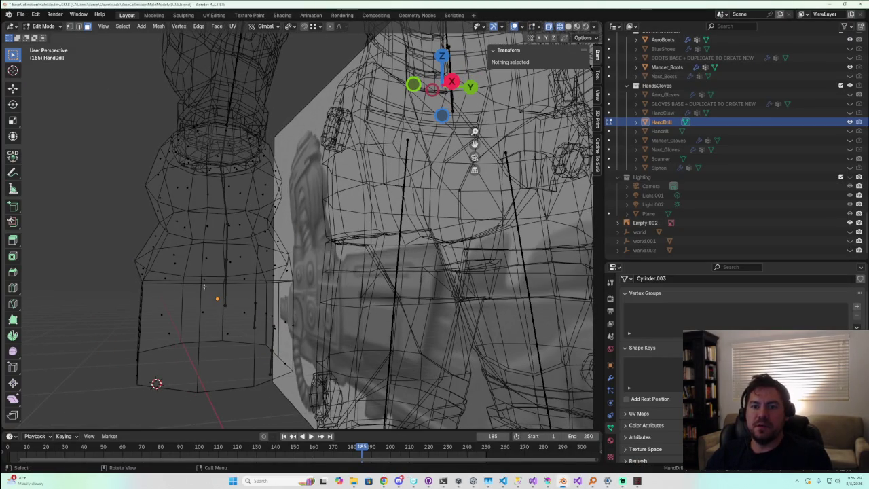
drag(160, 318, 278, 357)
mouse_move(278, 357)
middle_down()
mouse_move(240, 389)
mouse_move(257, 371)
middle_up()
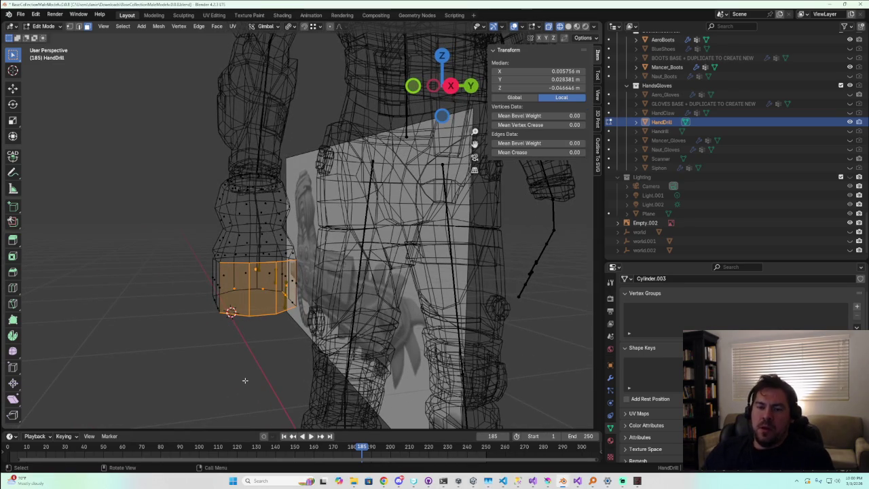
key(i)
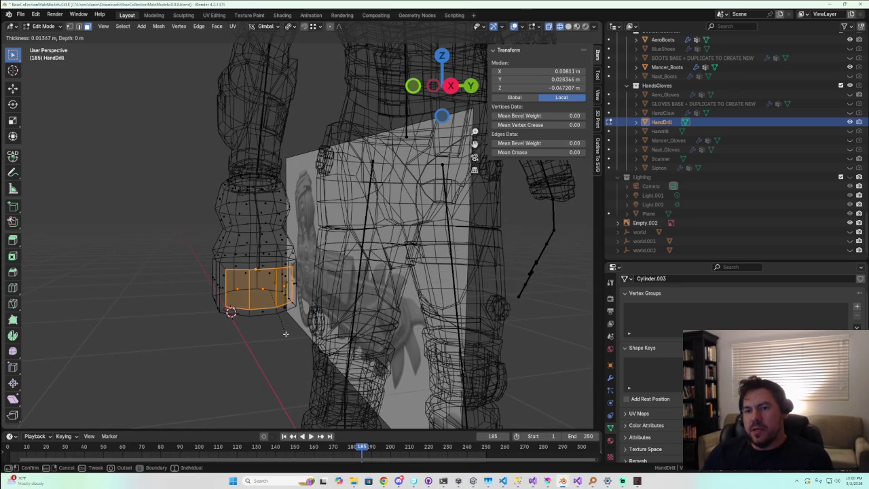
click(285, 334)
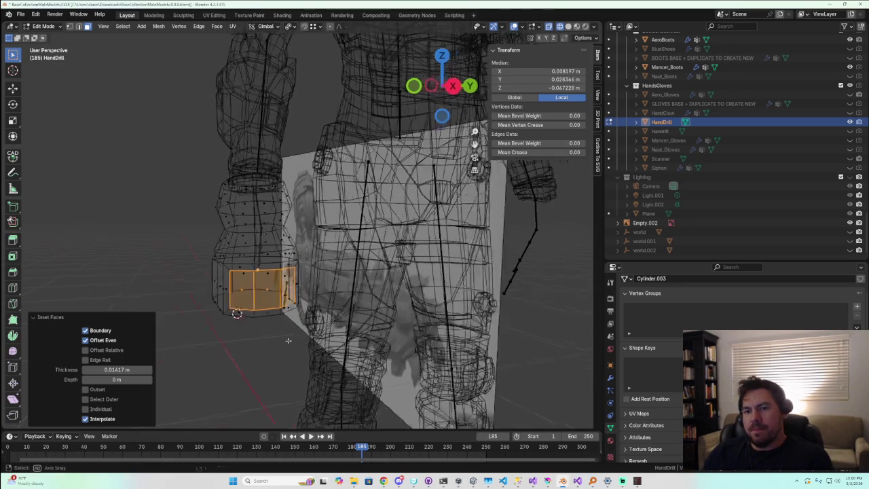
middle_drag(285, 333, 326, 292)
Try moving the inset faces along Z, cancel, and recheck from the front view
click(442, 85)
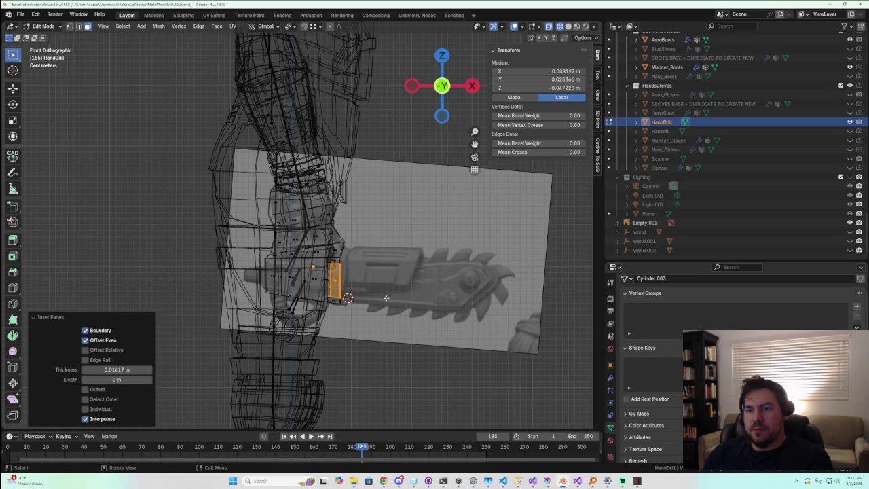
key(g)
key(z)
key(z)
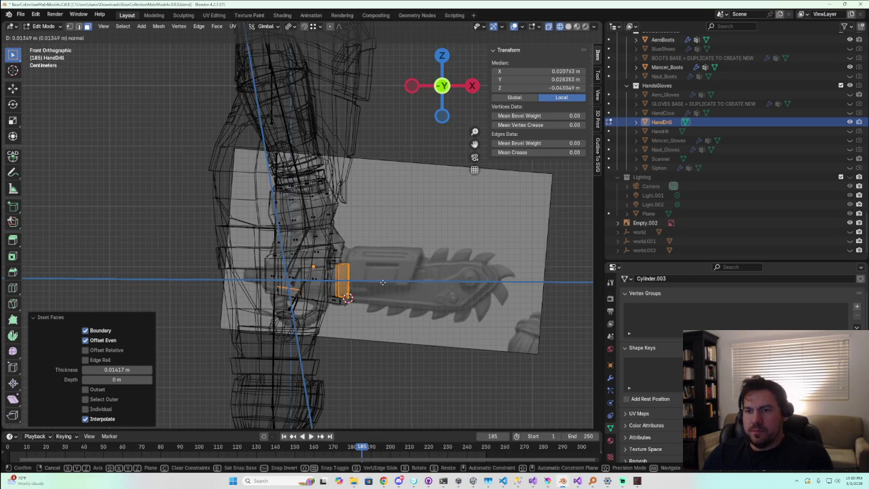
click(373, 317)
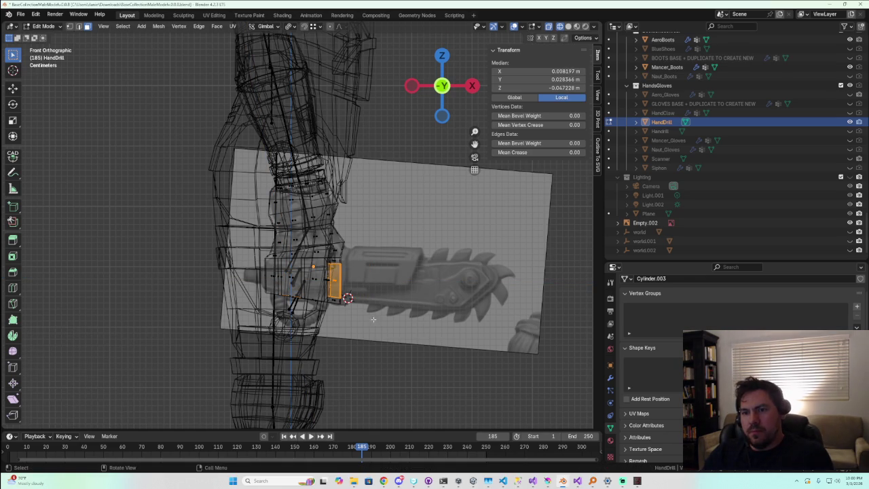
mouse_move(354, 316)
middle_down()
mouse_move(310, 309)
mouse_move(408, 204)
middle_up()
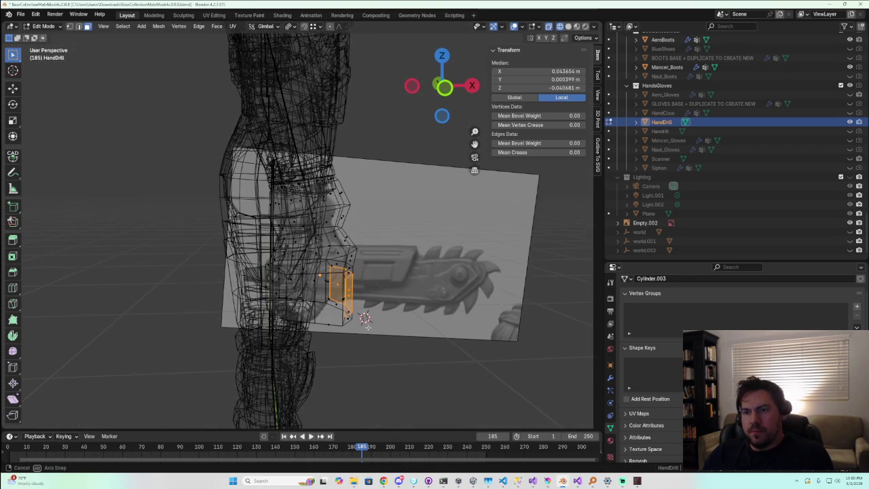
click(445, 86)
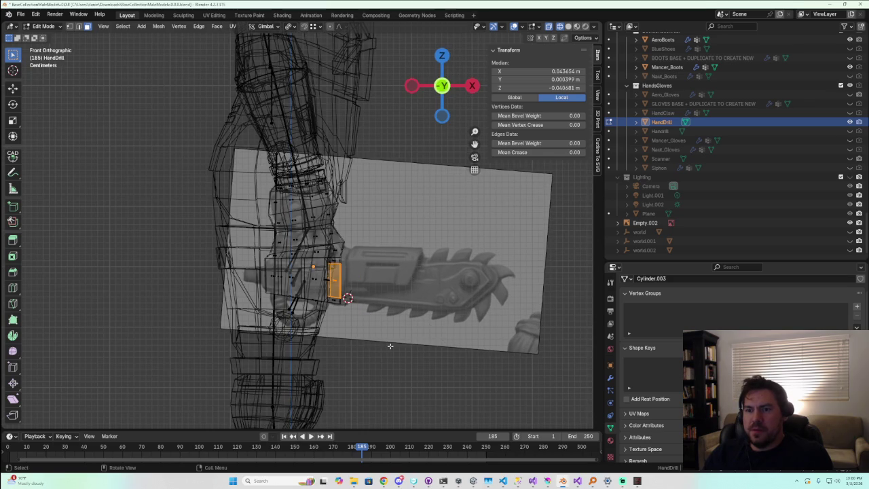
Add the face above and the bottom face to the selection
middle_drag(389, 345, 340, 337)
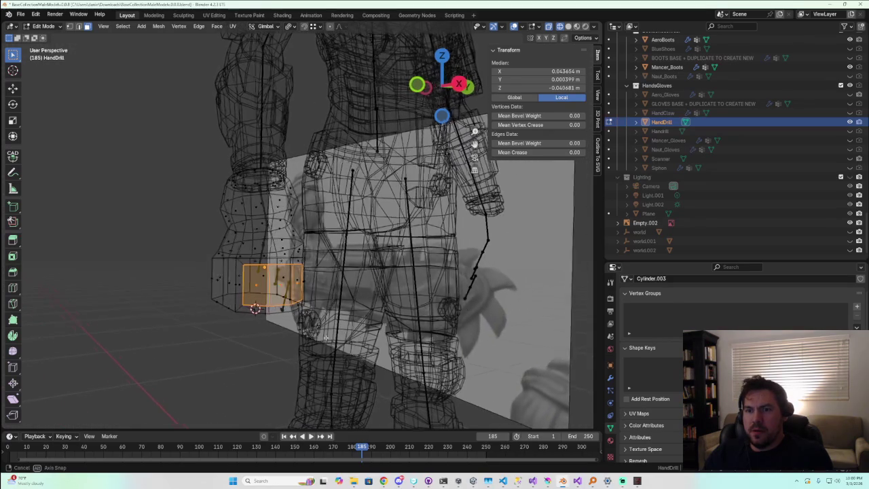
scroll(325, 335, up, 3)
shift+click(268, 282)
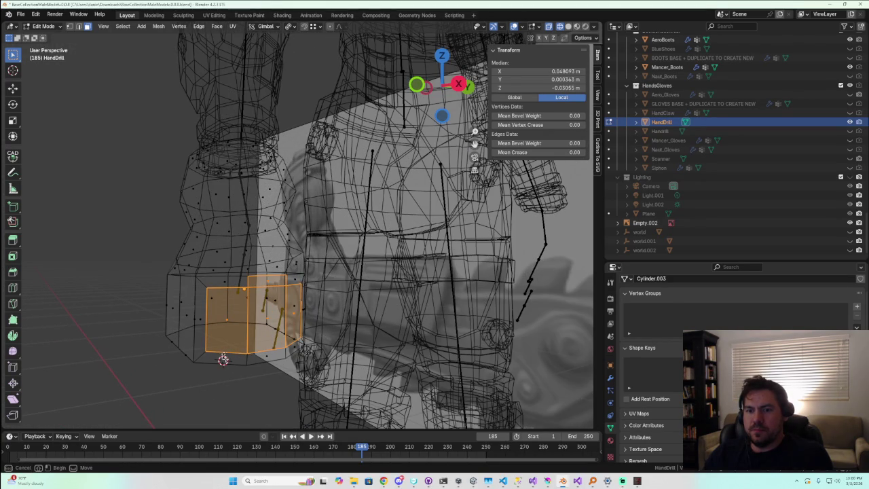
shift+click(298, 348)
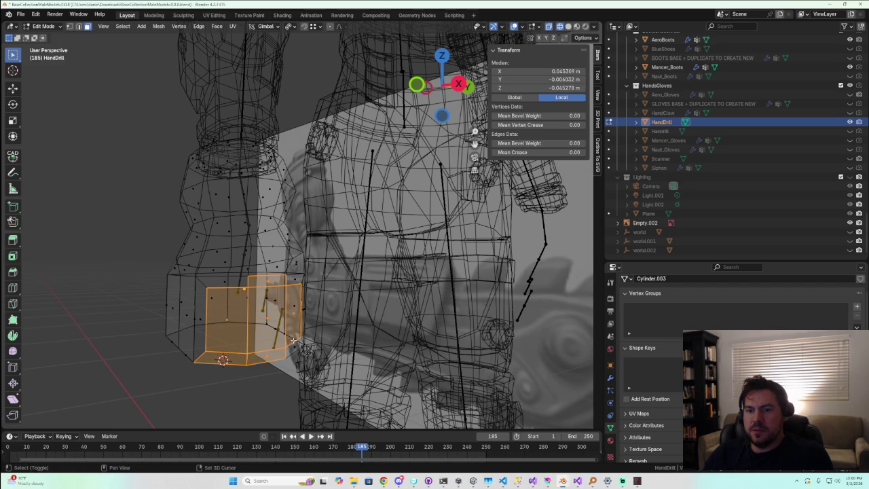
middle_drag(294, 339, 407, 136)
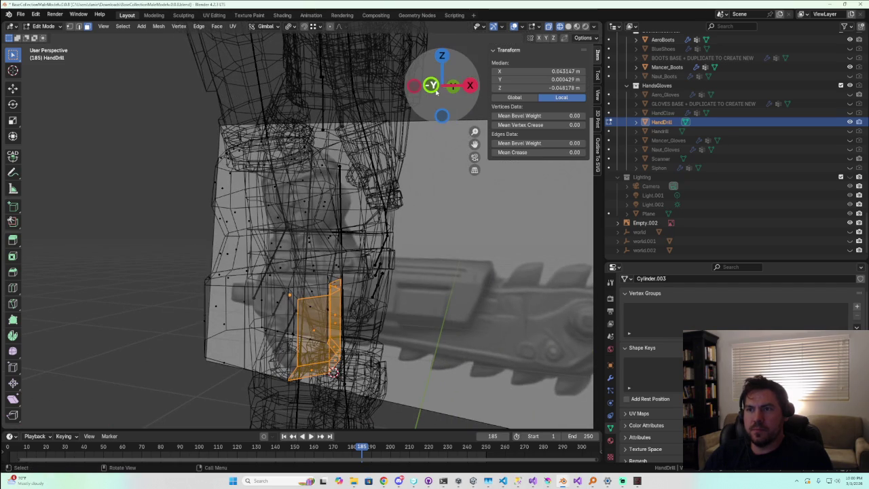
click(434, 90)
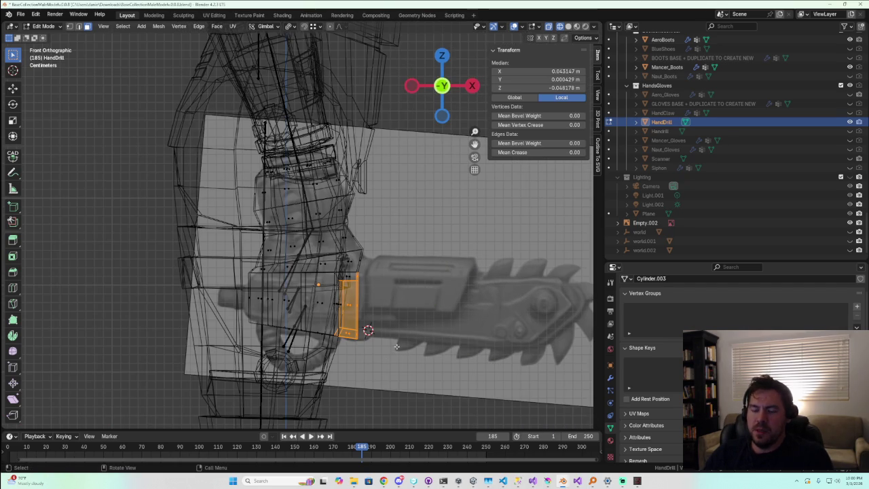
Extrude the selected faces along the chainsaw reference into the first barrel section
key(e)
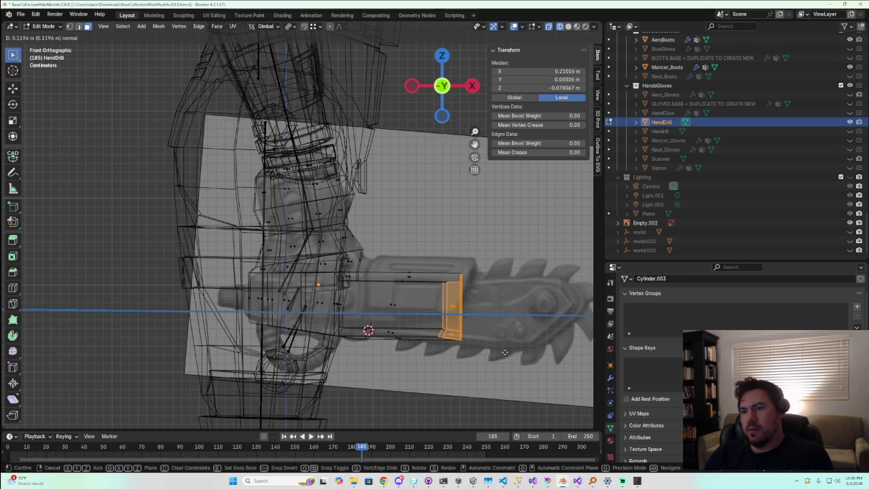
click(508, 351)
mouse_move(508, 352)
middle_down()
mouse_move(485, 345)
mouse_move(437, 63)
middle_up()
click(443, 88)
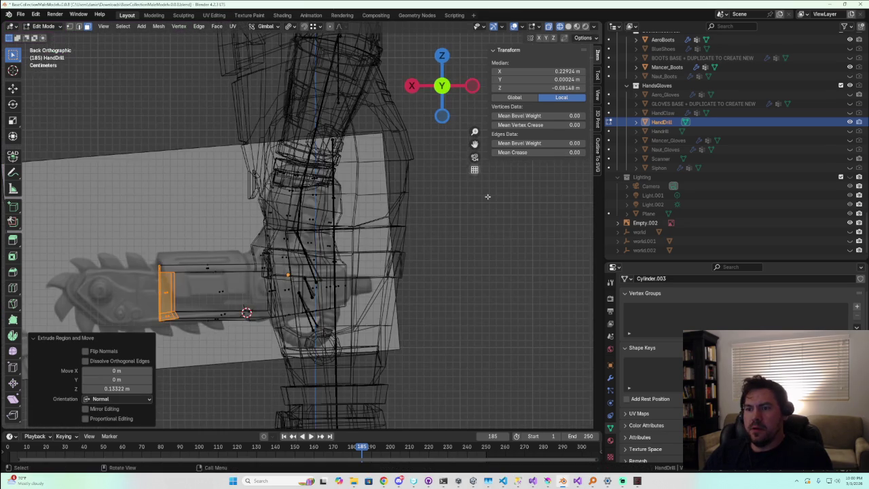
click(411, 85)
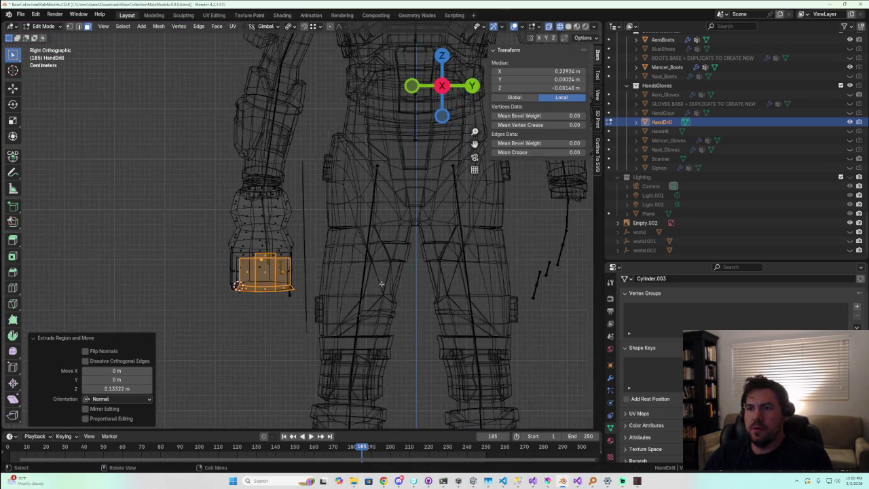
click(413, 84)
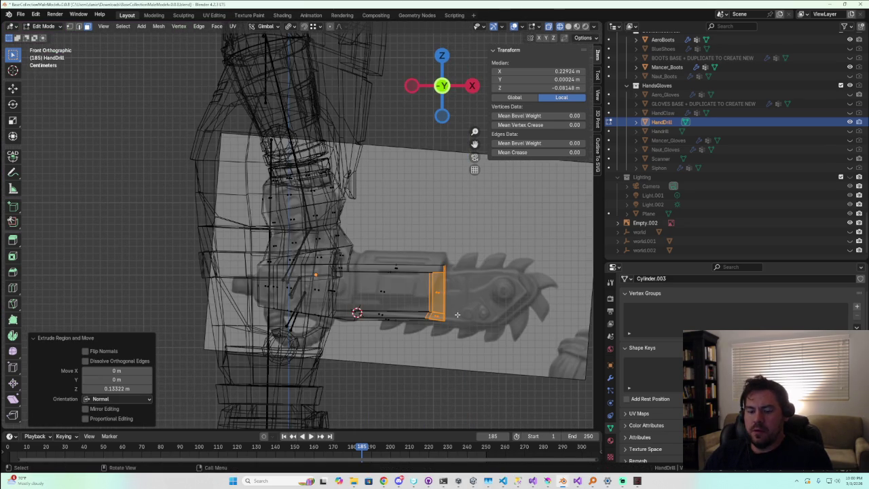
Slightly enlarge the barrel's end ring and nudge it vertically
key(s)
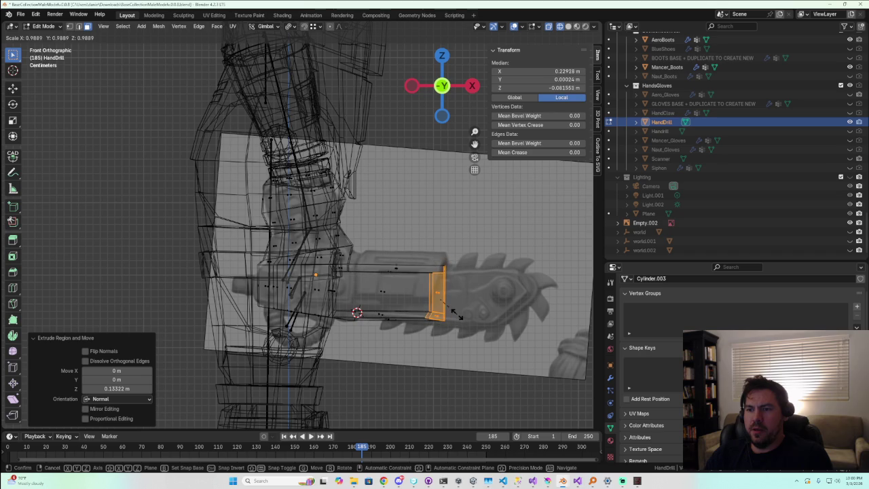
click(455, 316)
key(g)
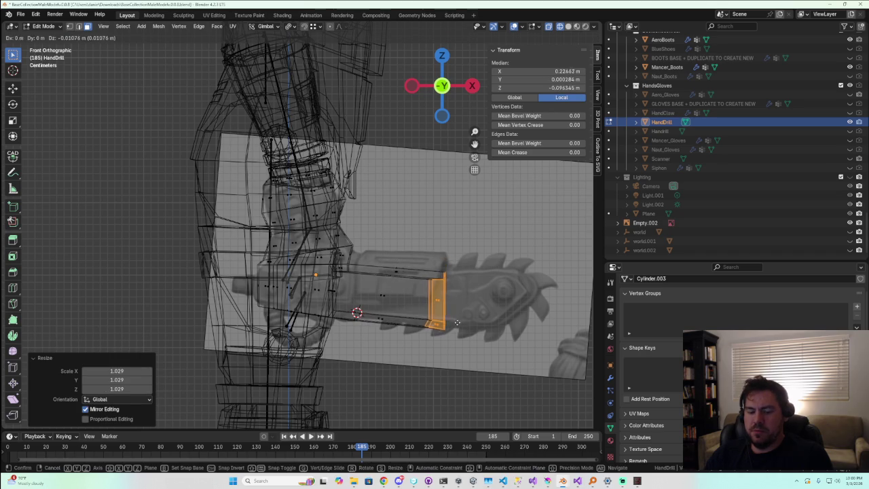
key(z)
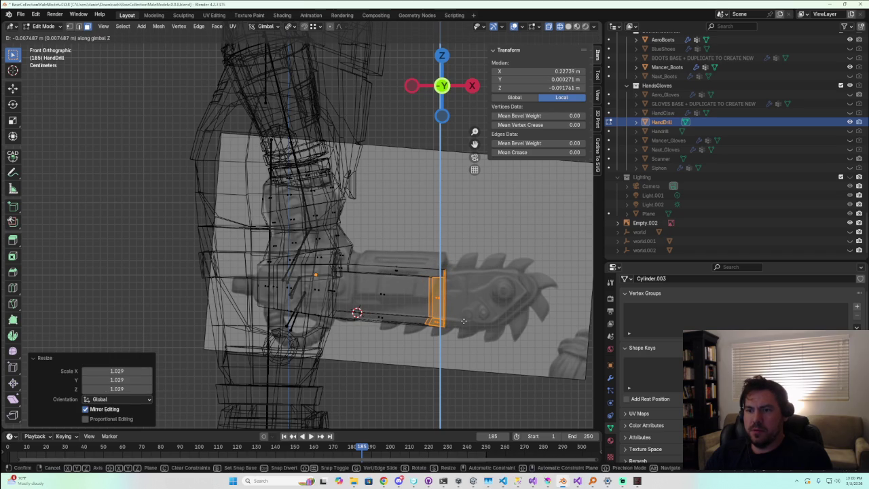
click(464, 320)
Add another barrel section, enlarging and repositioning its end ring
key(g)
key(z)
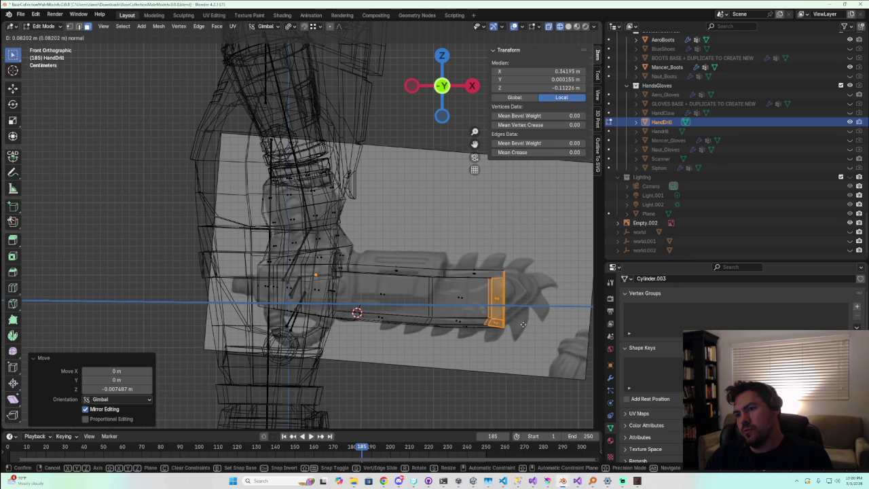
click(514, 322)
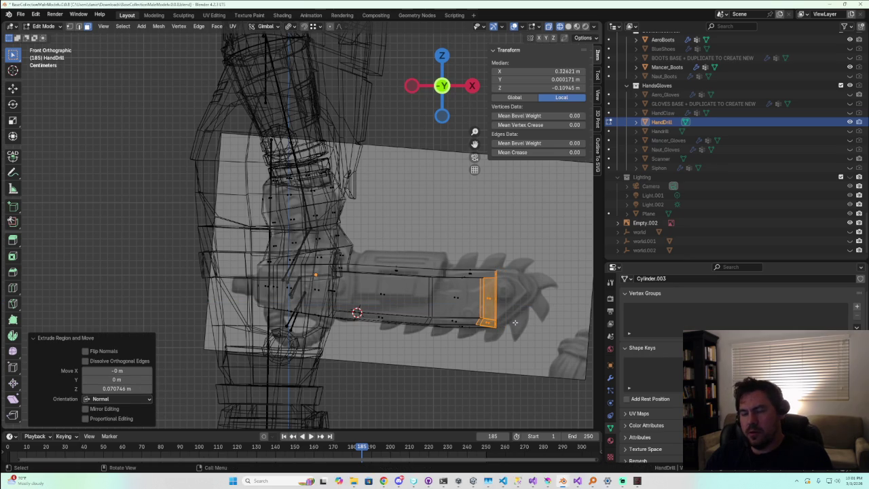
key(s)
click(514, 328)
key(g)
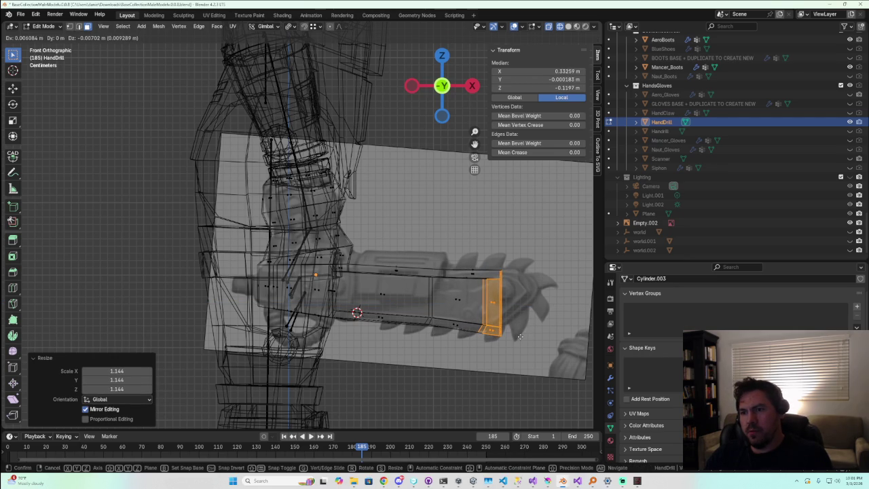
click(519, 338)
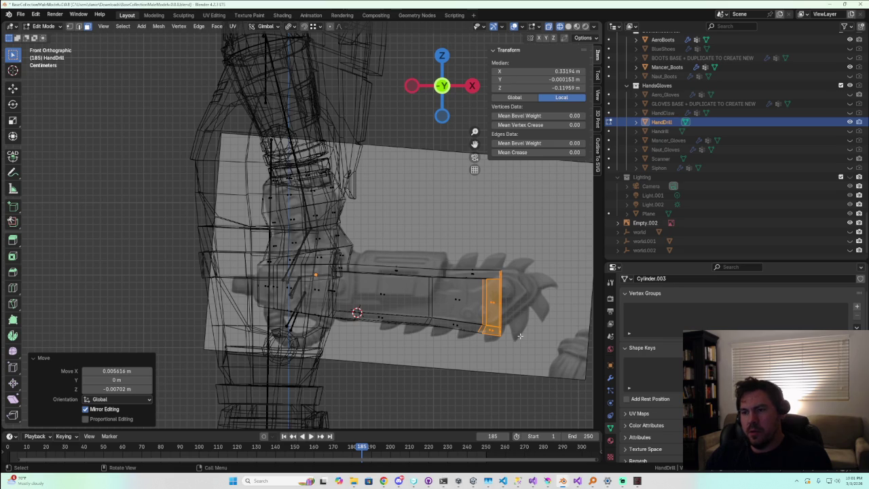
Extrude a short final section, scale it to 0.223 into a tip, and align it with the blade
key(e)
click(555, 325)
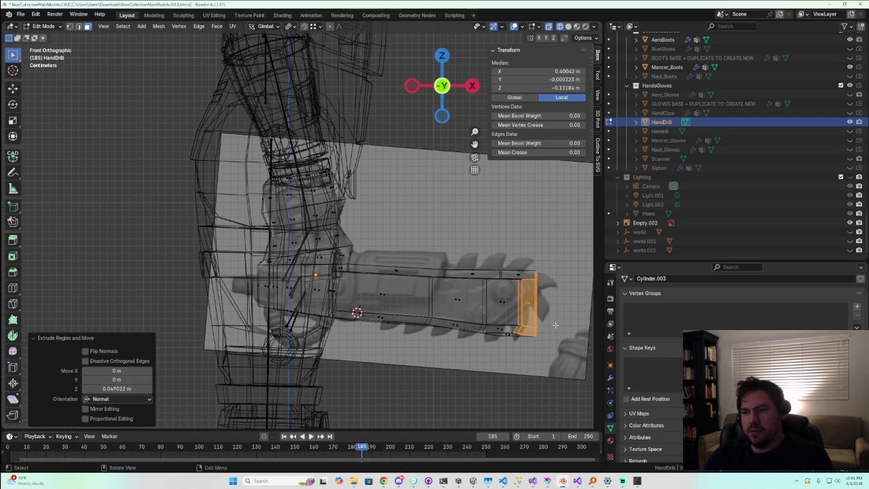
key(s)
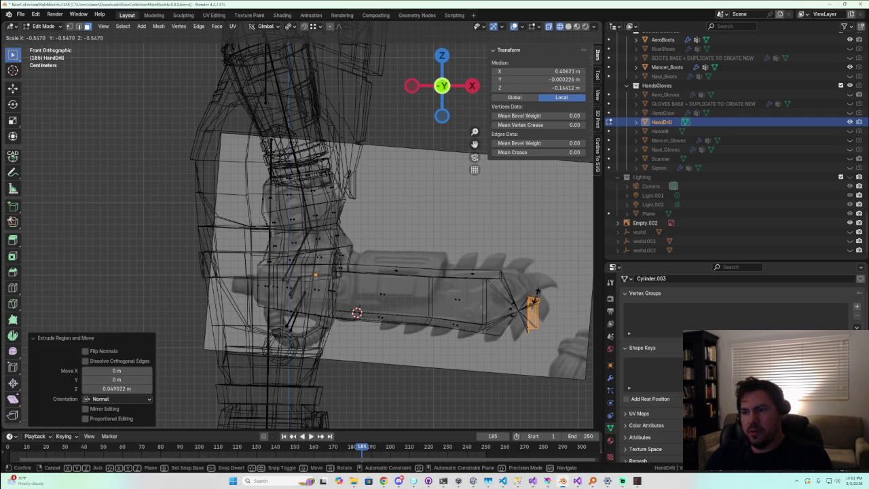
click(536, 306)
key(g)
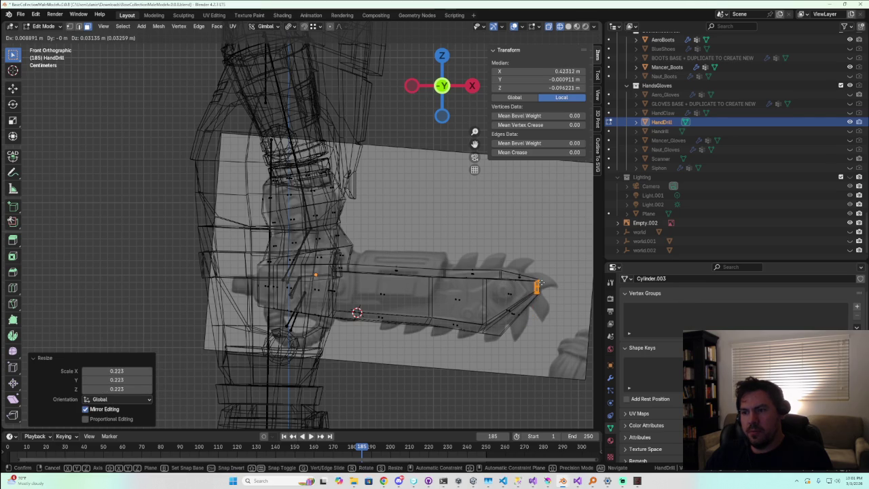
click(536, 282)
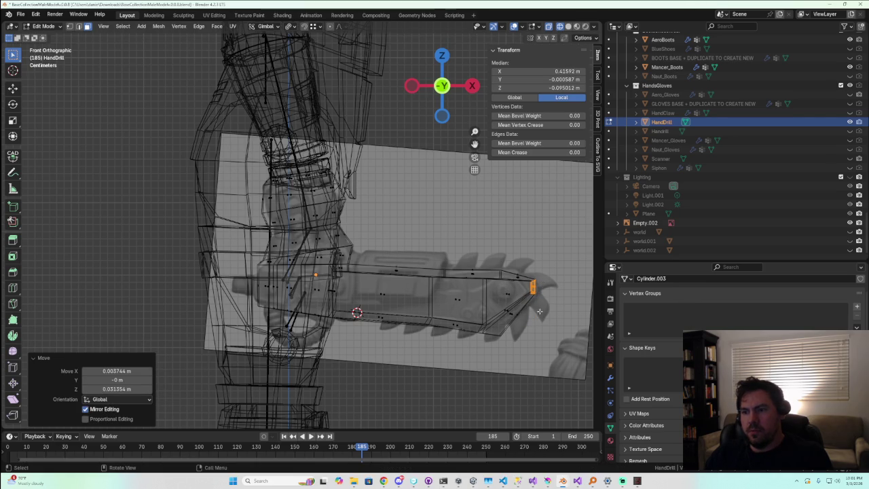
mouse_move(513, 370)
middle_down()
mouse_move(492, 345)
mouse_move(465, 373)
middle_up()
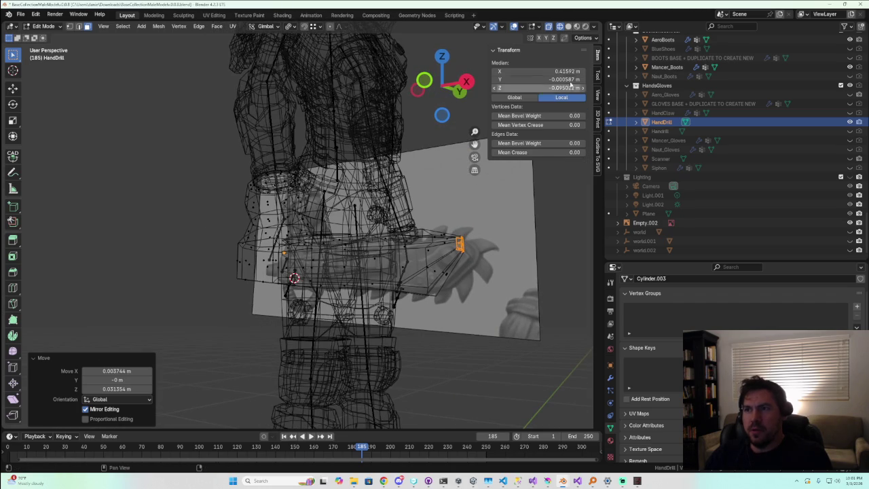
Switch the viewport to Solid shading and zoom around the tapered barrel end
click(568, 26)
mouse_move(469, 343)
middle_down()
mouse_move(496, 350)
mouse_move(448, 321)
mouse_move(304, 306)
mouse_move(376, 307)
mouse_move(373, 275)
mouse_move(326, 316)
mouse_move(320, 310)
mouse_move(366, 270)
middle_up()
scroll(496, 350, up, 5)
scroll(520, 351, down, 5)
scroll(325, 306, up, 4)
scroll(375, 292, down, 3)
scroll(312, 307, up, 3)
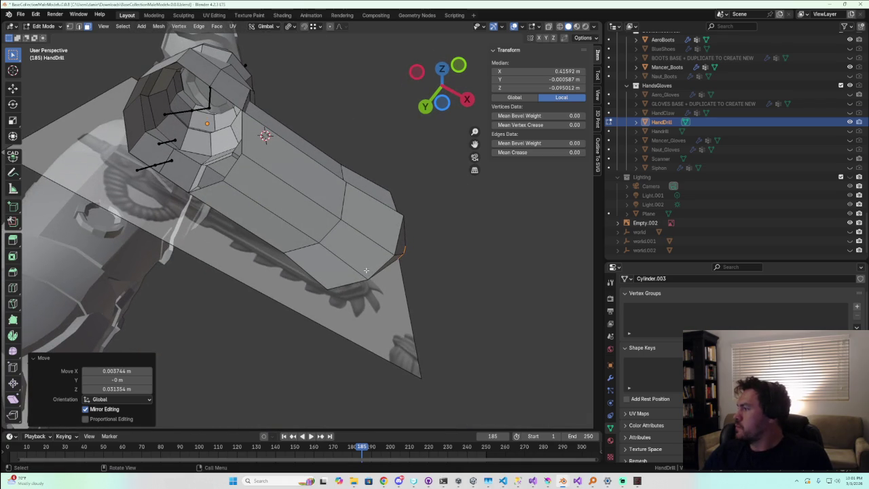
middle_drag(366, 271, 353, 261)
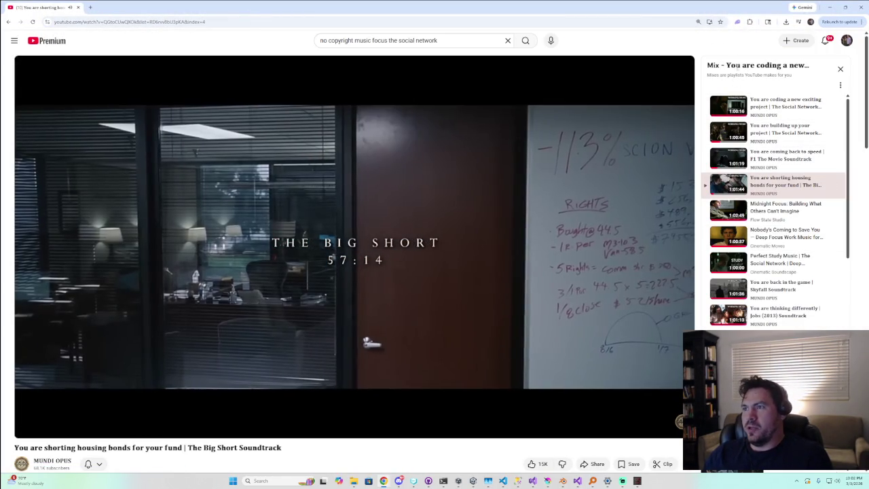
Scroll the soundtrack video page, then minimize the browser to return to Blender
scroll(441, 254, down, 1)
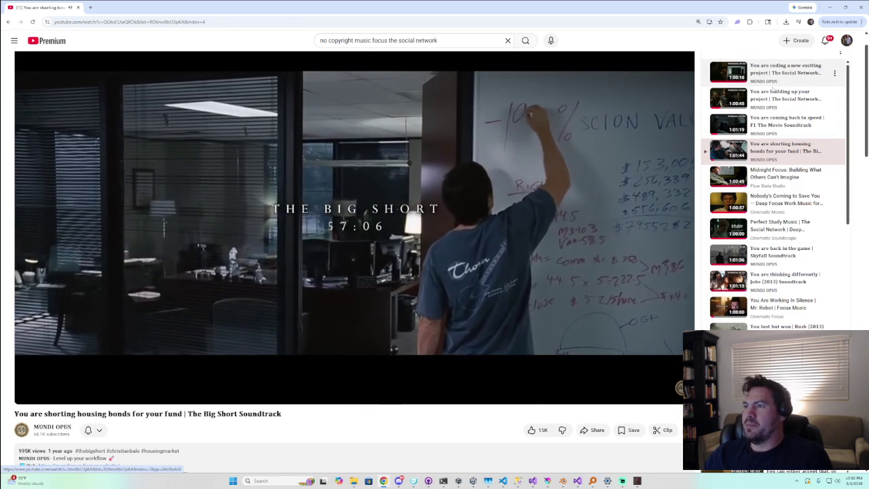
scroll(756, 176, down, 3)
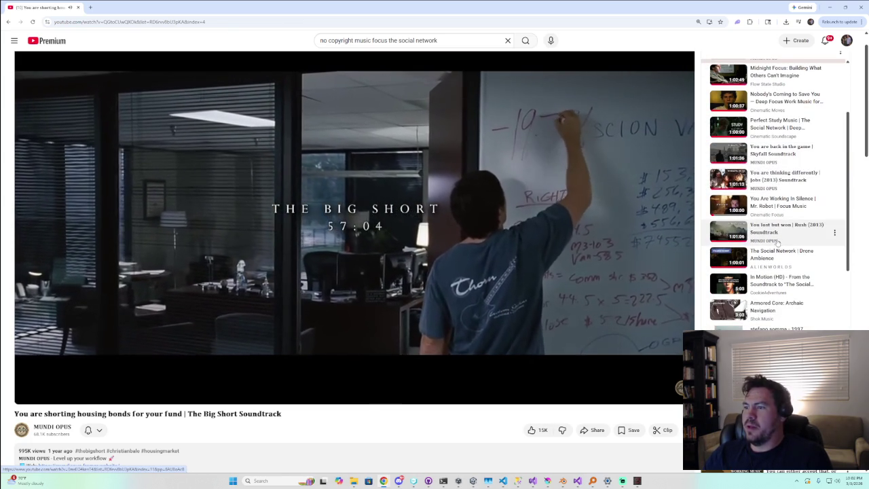
scroll(774, 231, down, 2)
scroll(325, 449, down, 1)
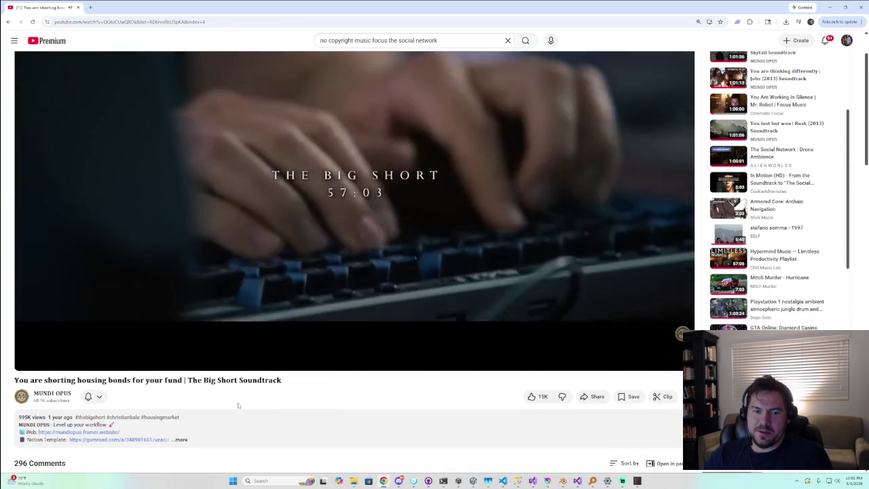
scroll(60, 401, down, 2)
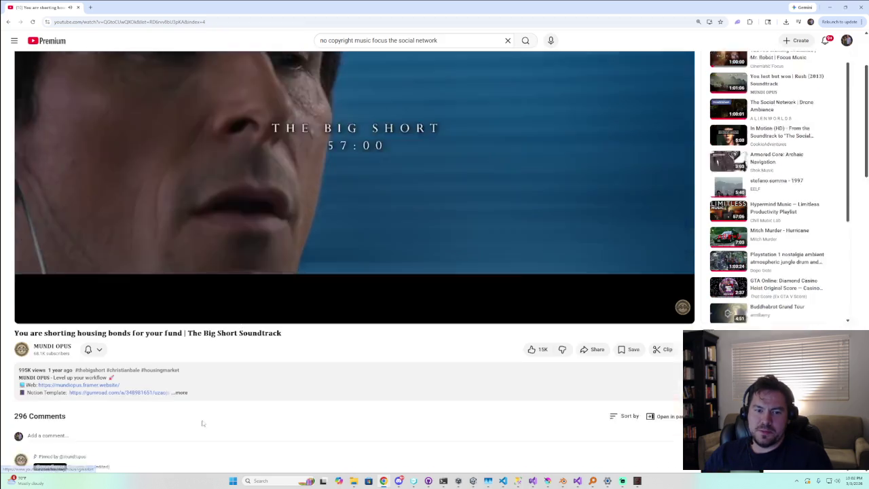
scroll(202, 415, down, 2)
scroll(201, 415, down, 1)
scroll(204, 407, up, 4)
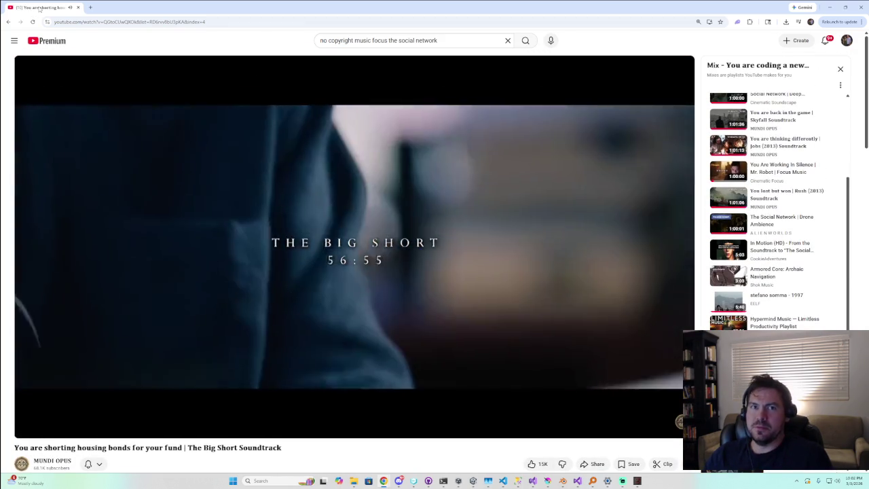
click(829, 7)
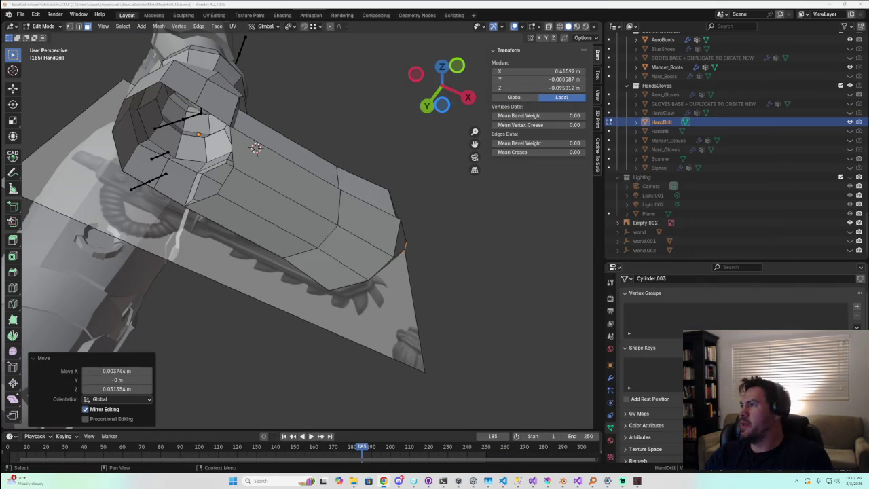
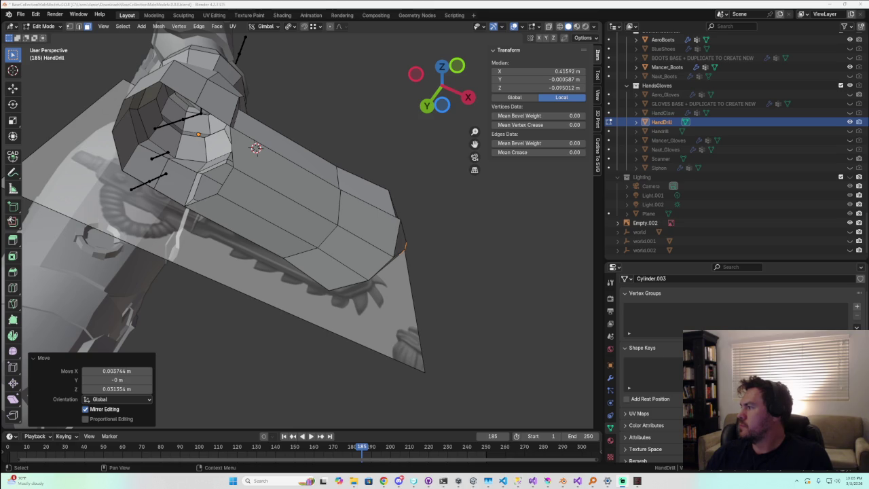
Switch to edge select and try a shortest-path selection on the barrel's top, then undo it
mouse_move(232, 190)
shift+middle_down()
mouse_move(273, 206)
mouse_move(486, 214)
mouse_move(202, 97)
shift+middle_up()
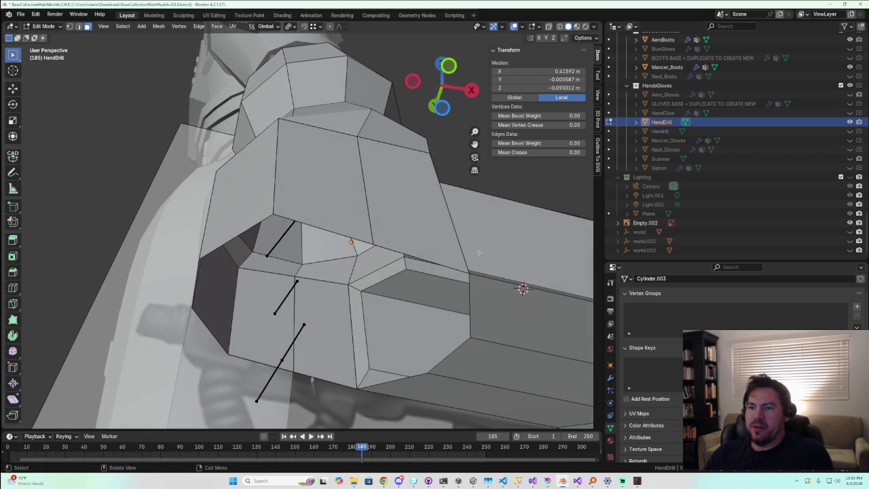
click(202, 98)
click(78, 26)
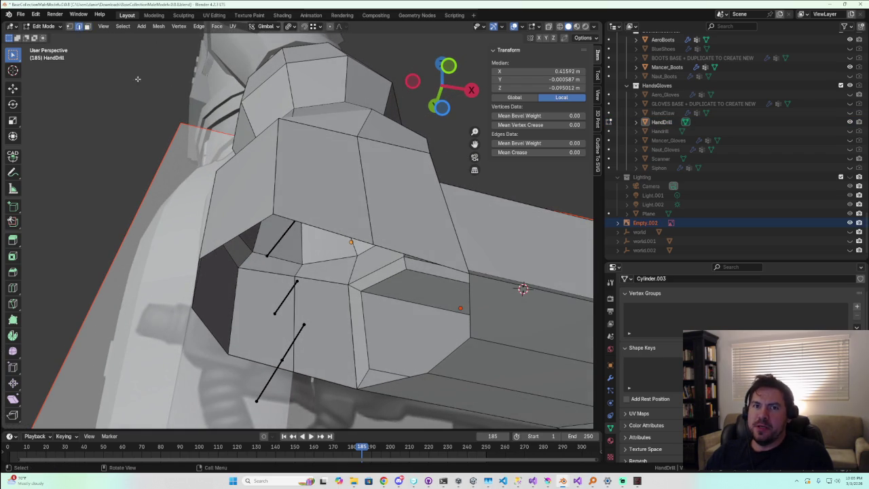
click(432, 262)
ctrl+click(433, 263)
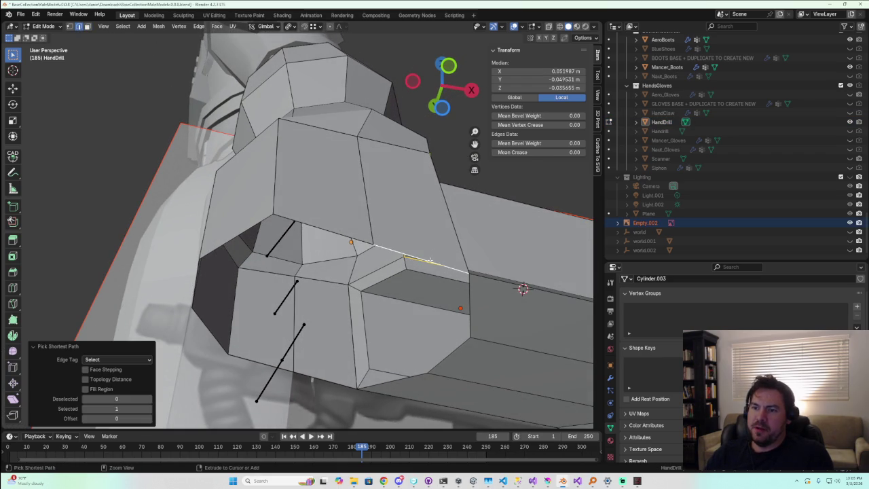
key(ctrl+z)
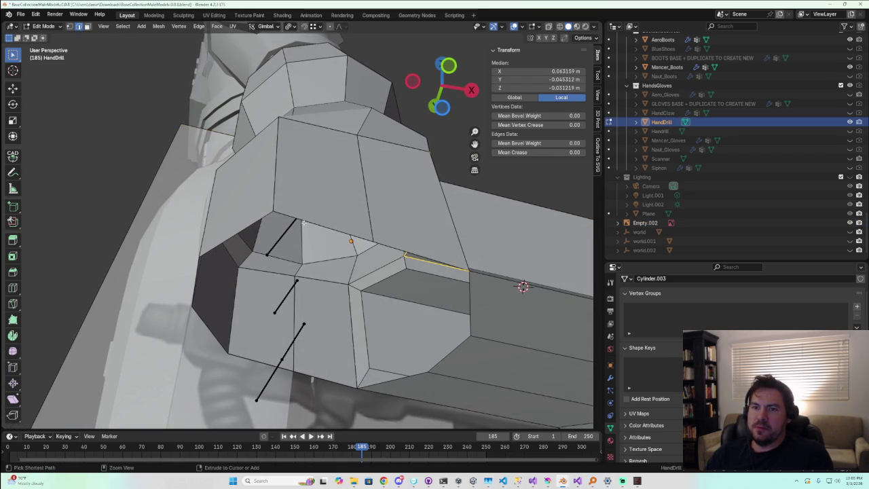
key(ctrl+z)
Select the edge loops around the barrel, including its front-end rim and lower edge
middle_drag(303, 222, 516, 336)
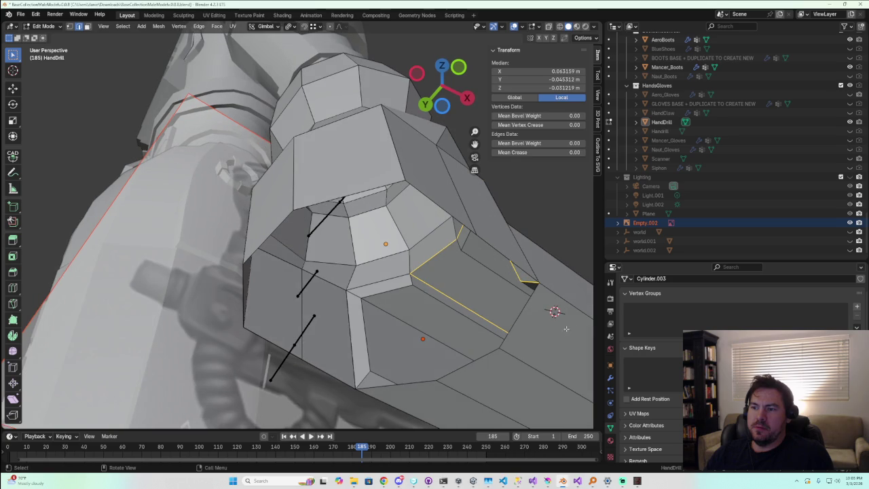
ctrl+click(513, 333)
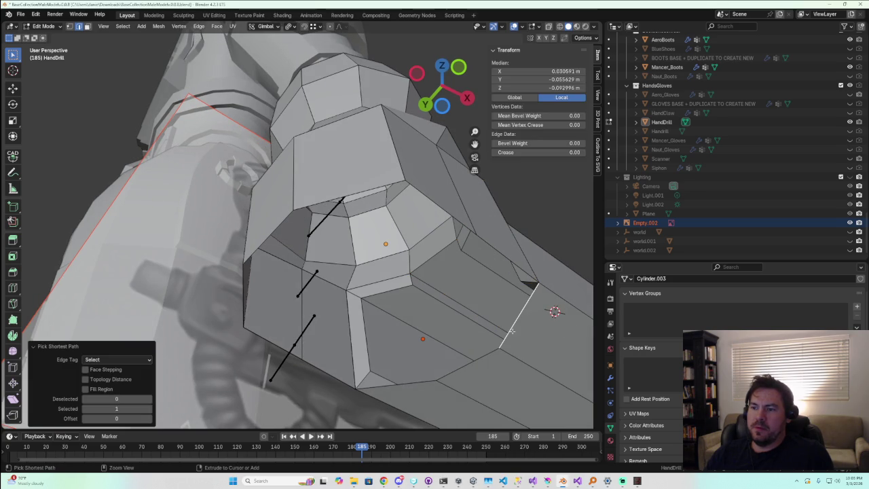
alt+click(513, 329)
alt+click(511, 260)
alt+shift+click(520, 319)
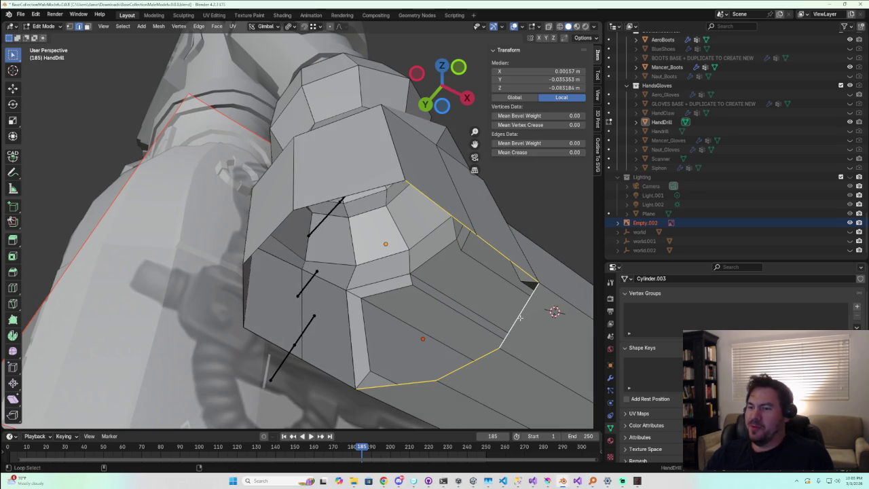
alt+shift+click(315, 363)
alt+shift+click(267, 337)
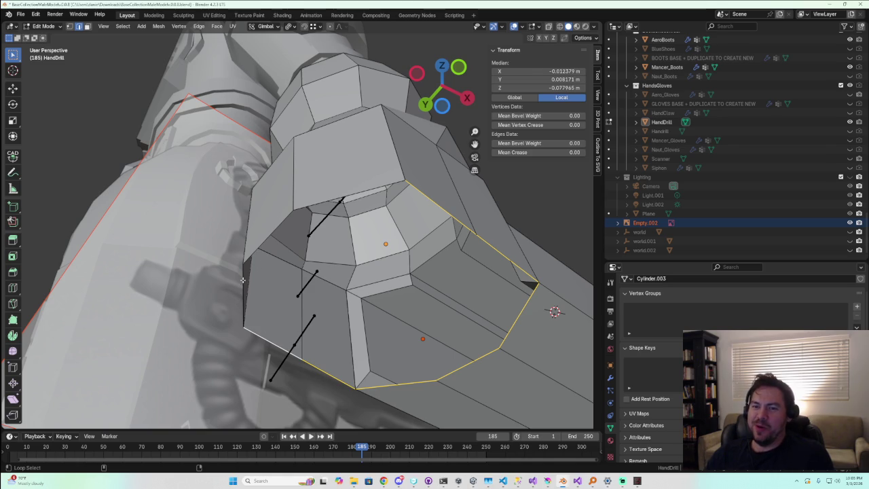
mouse_move(243, 280)
middle_down()
mouse_move(414, 326)
mouse_move(302, 320)
mouse_move(293, 223)
middle_up()
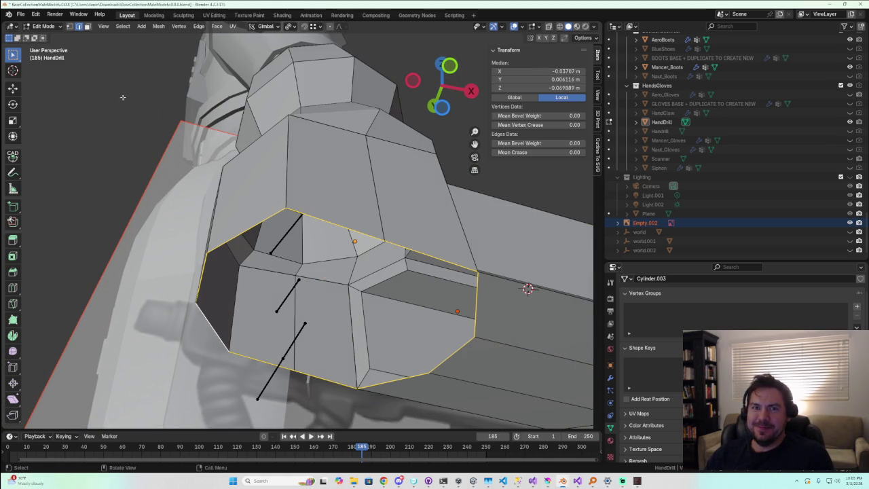
In vertex mode, select the vertices framing the left and lower gaps at the junction
key(1)
key(a)
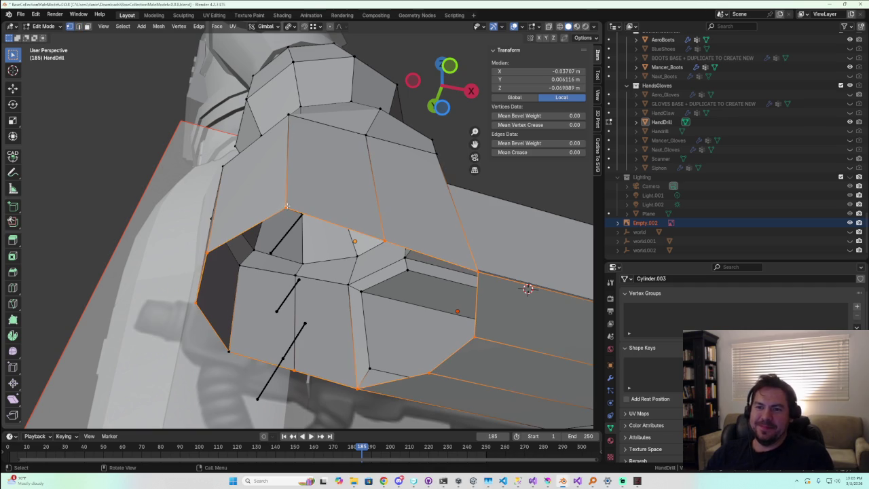
alt+shift+click(203, 275)
shift+click(211, 271)
shift+click(229, 351)
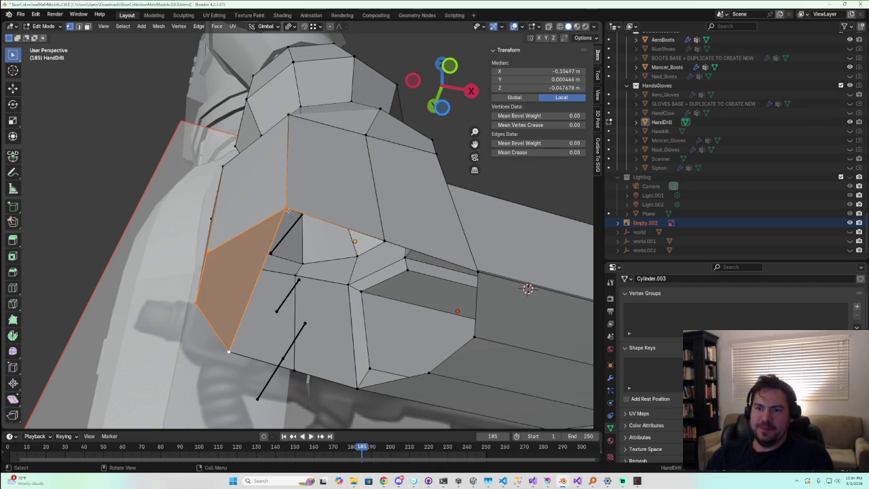
click(384, 241)
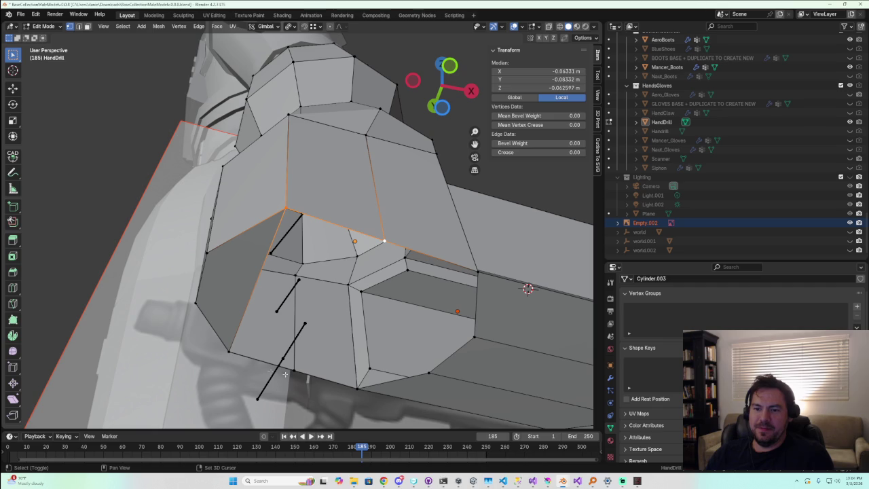
shift+click(229, 351)
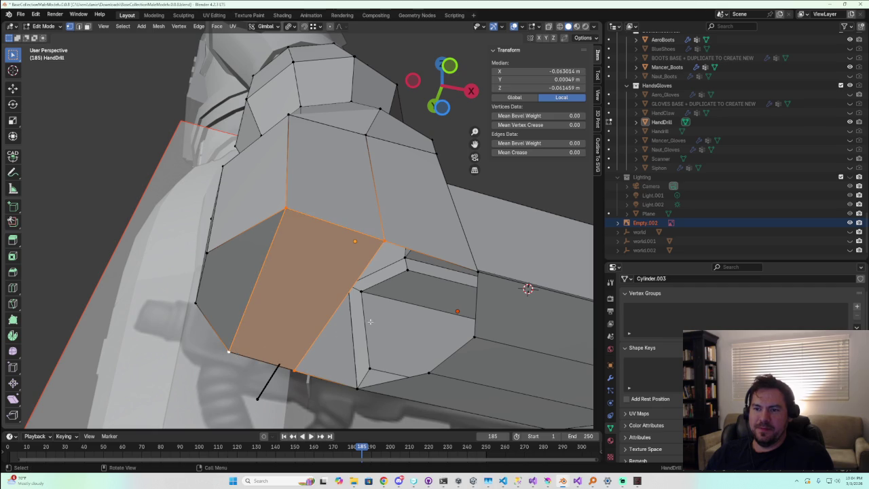
key(ctrl+z)
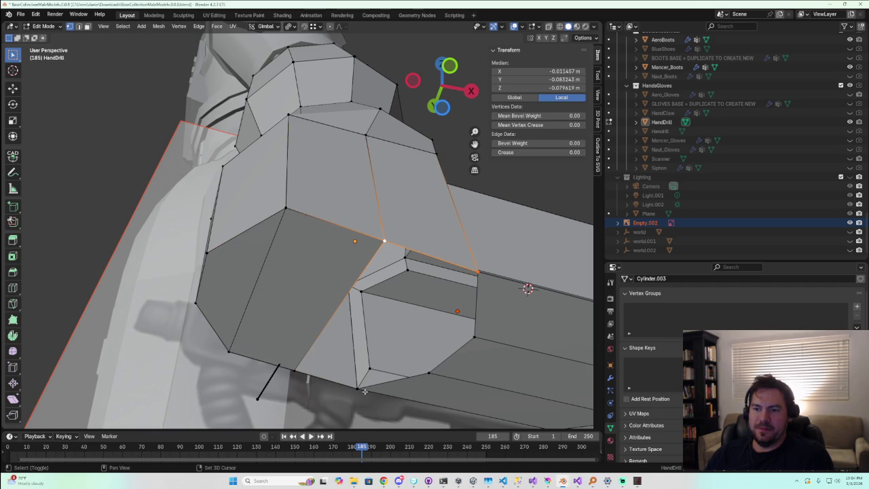
shift+click(294, 370)
Select the four corner vertices of the gap on the junction's underside
mouse_move(294, 370)
middle_down()
mouse_move(354, 331)
mouse_move(381, 251)
middle_up()
click(304, 253)
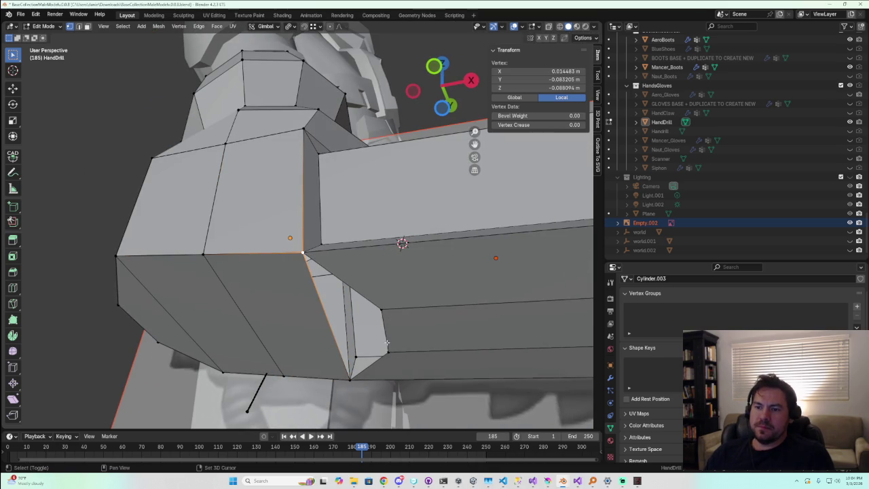
shift+click(378, 309)
shift+click(389, 354)
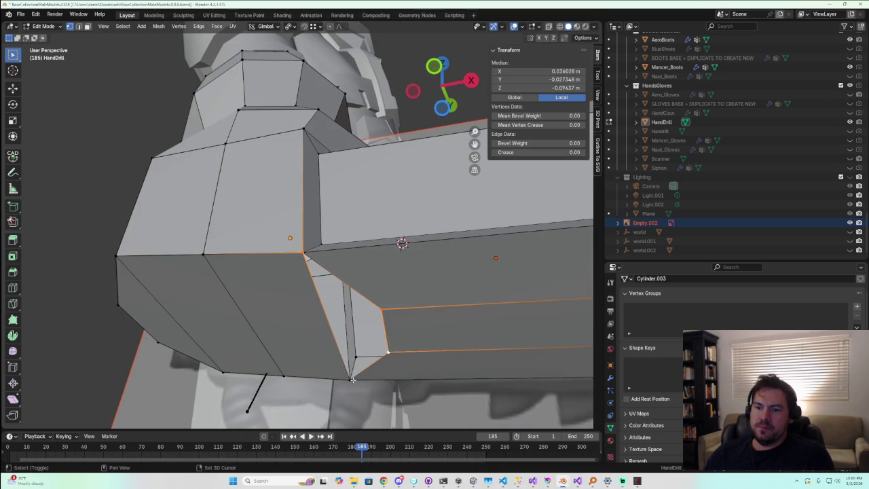
shift+click(351, 378)
mouse_move(353, 379)
middle_down()
mouse_move(387, 383)
mouse_move(340, 353)
mouse_move(269, 329)
mouse_move(229, 299)
mouse_move(263, 322)
middle_up()
scroll(377, 374, down, 3)
scroll(373, 369, up, 3)
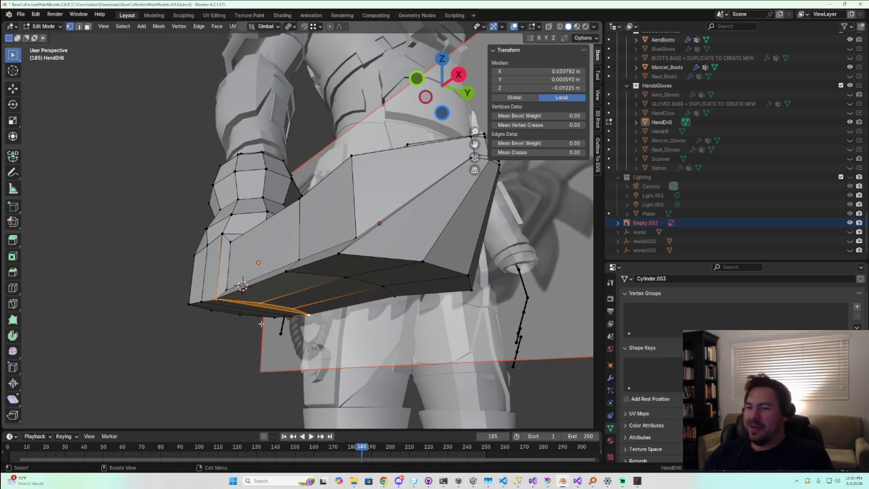
scroll(261, 324, up, 5)
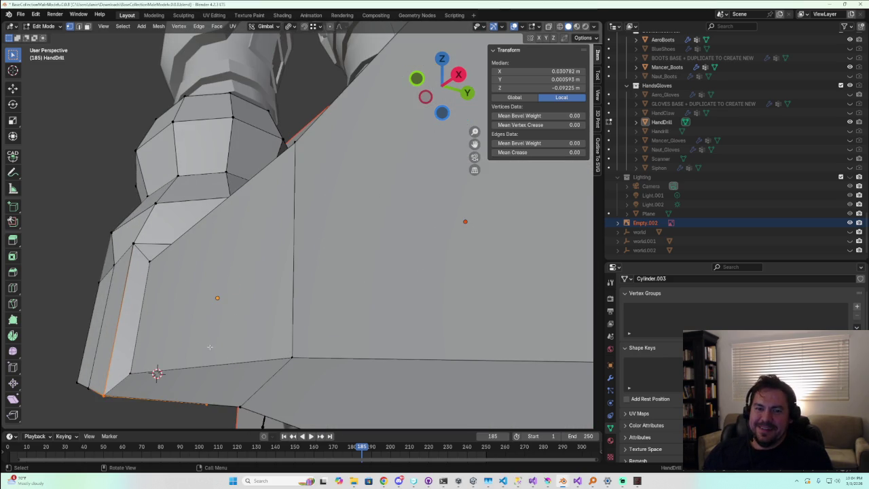
mouse_move(149, 355)
middle_down()
mouse_move(188, 248)
mouse_move(317, 374)
middle_up()
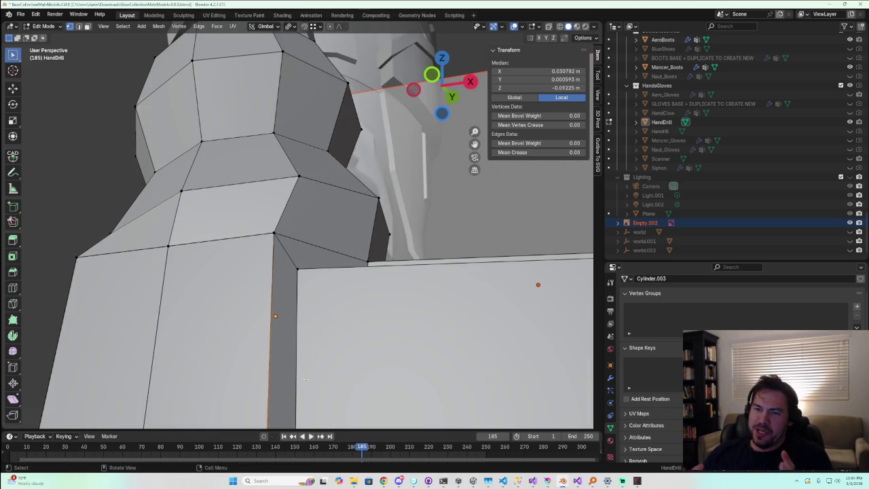
middle_drag(305, 379, 289, 354)
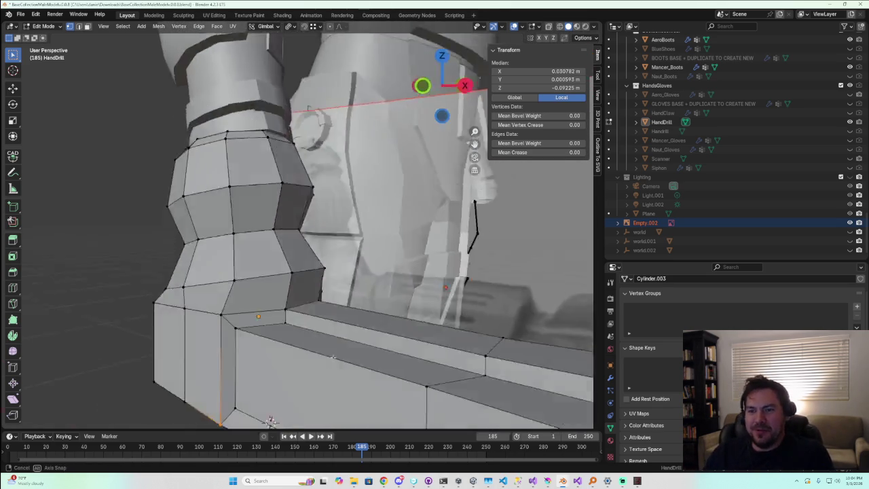
scroll(252, 311, up, 2)
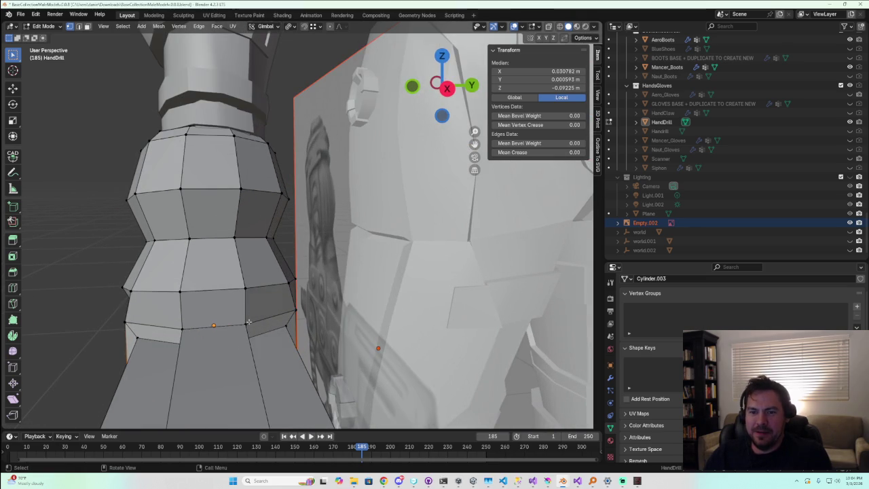
Scale down the wrist's lower-ring edge to 0.673, then the edge below it
click(247, 326)
shift+click(182, 329)
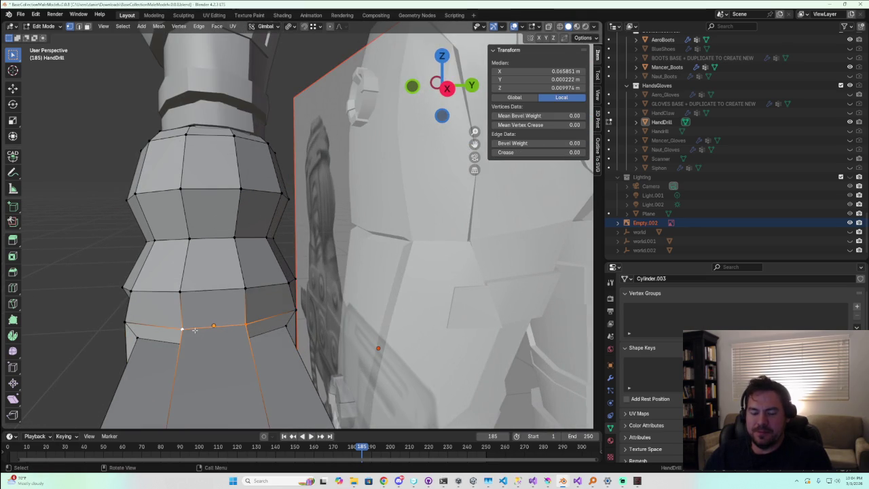
key(s)
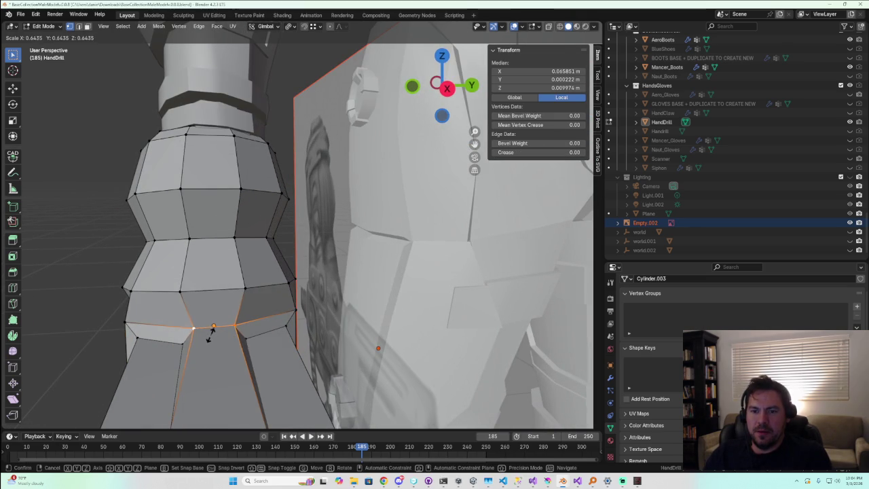
click(214, 333)
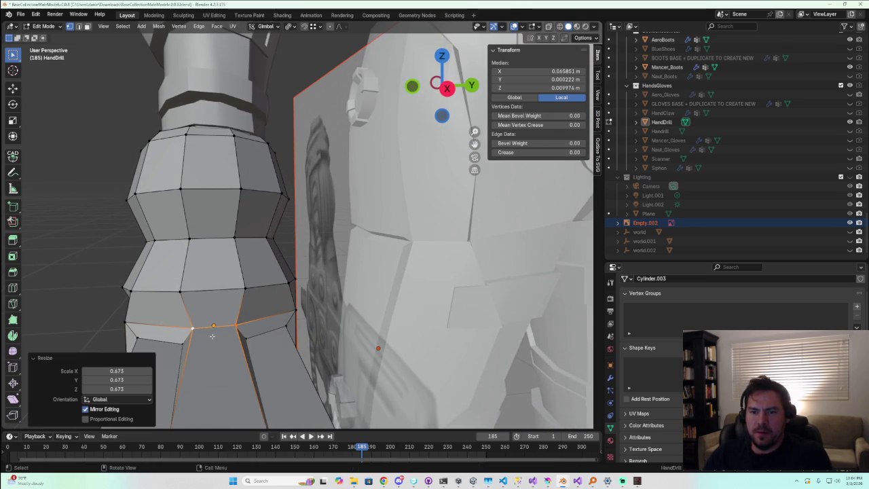
scroll(241, 362, down, 4)
scroll(241, 362, up, 2)
scroll(250, 358, up, 2)
scroll(257, 327, up, 2)
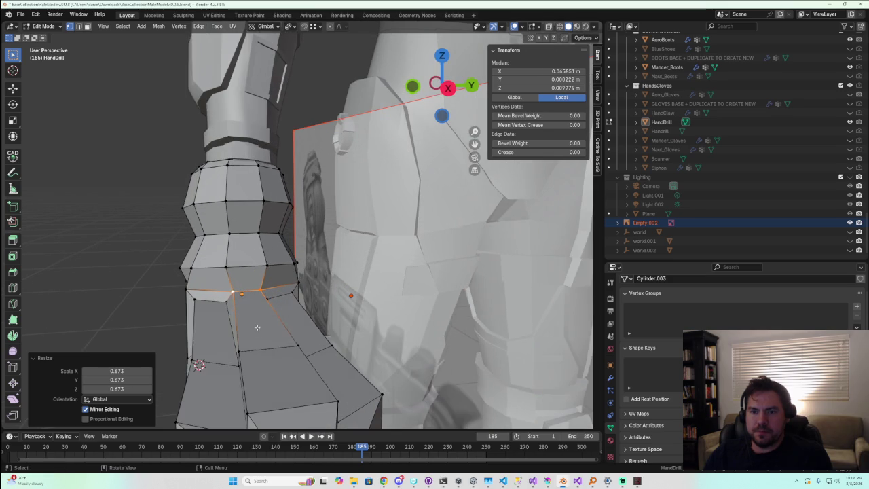
click(269, 355)
key(s)
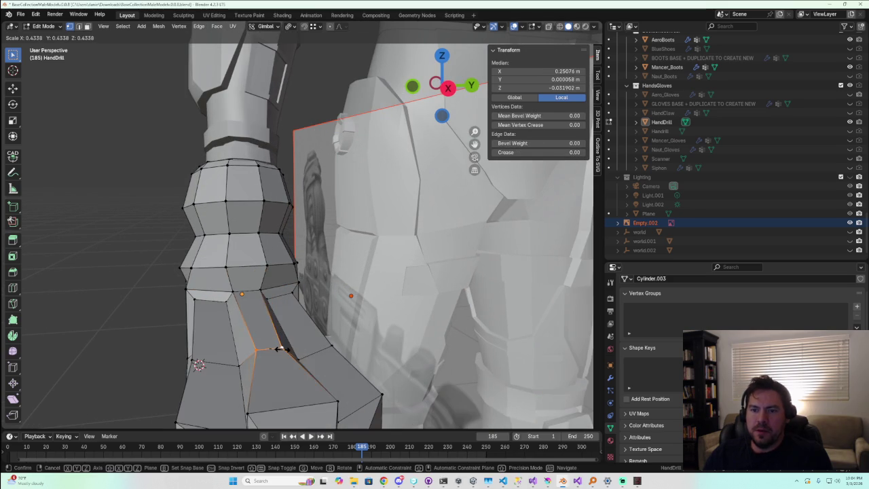
click(277, 349)
Scale in the bottom edge of the mesh and check the taper from the front view
click(249, 413)
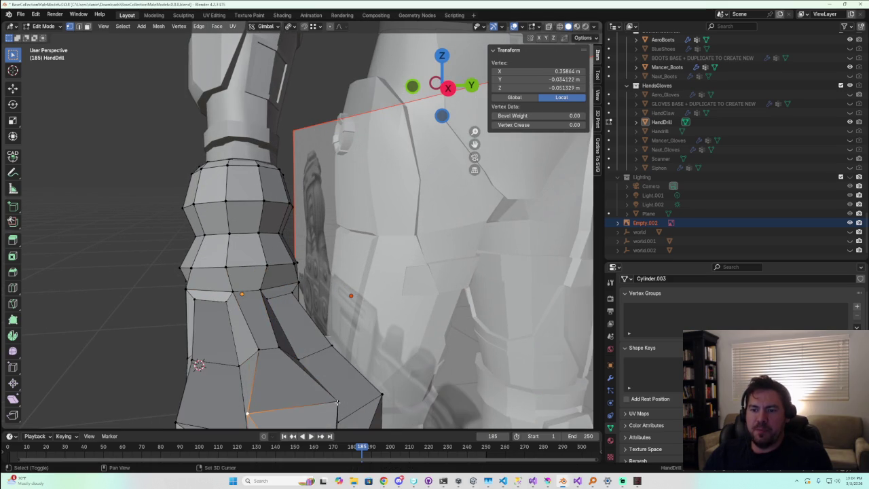
shift+click(338, 402)
key(s)
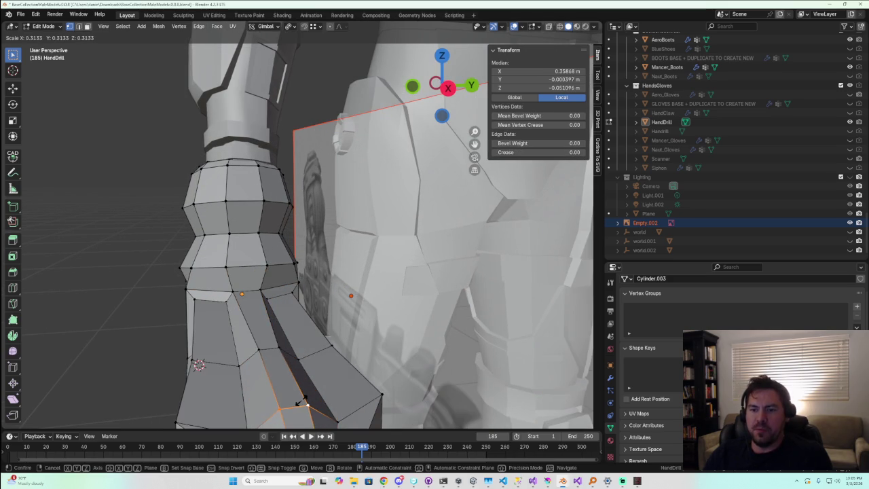
click(303, 402)
mouse_move(303, 402)
middle_down()
mouse_move(326, 382)
mouse_move(497, 367)
mouse_move(356, 263)
middle_up()
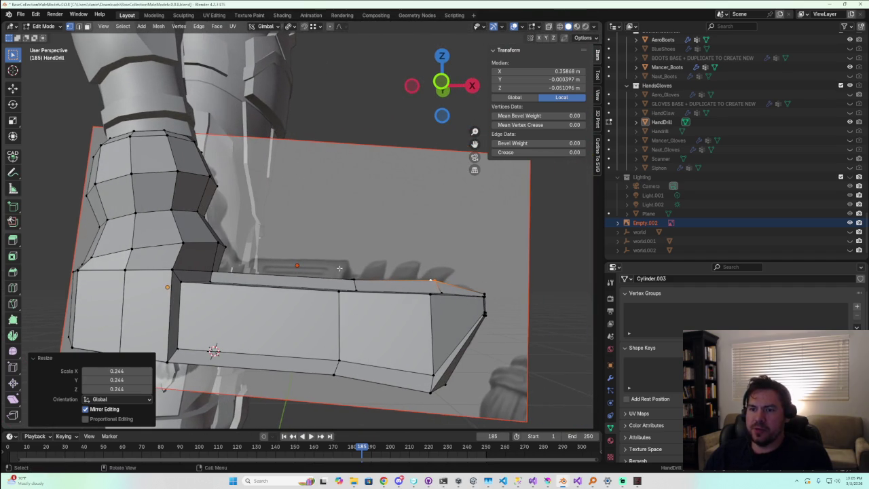
mouse_move(453, 356)
middle_down()
mouse_move(300, 358)
mouse_move(327, 364)
mouse_move(319, 341)
middle_up()
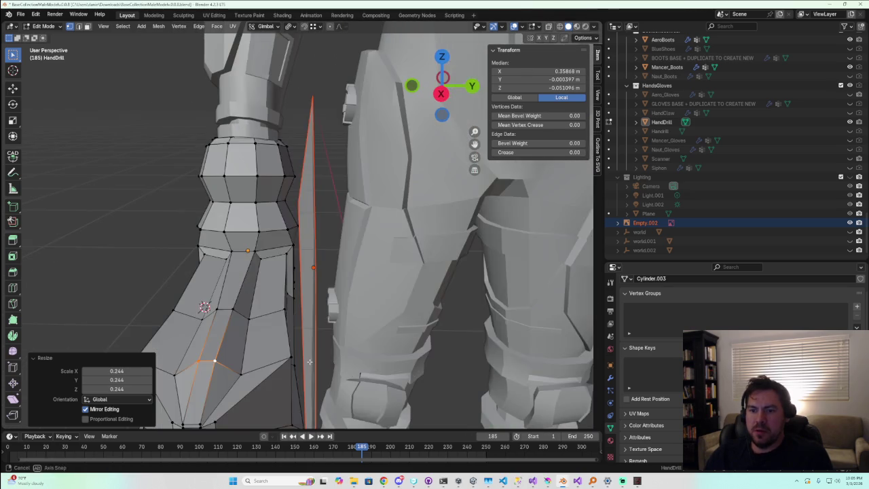
click(216, 361)
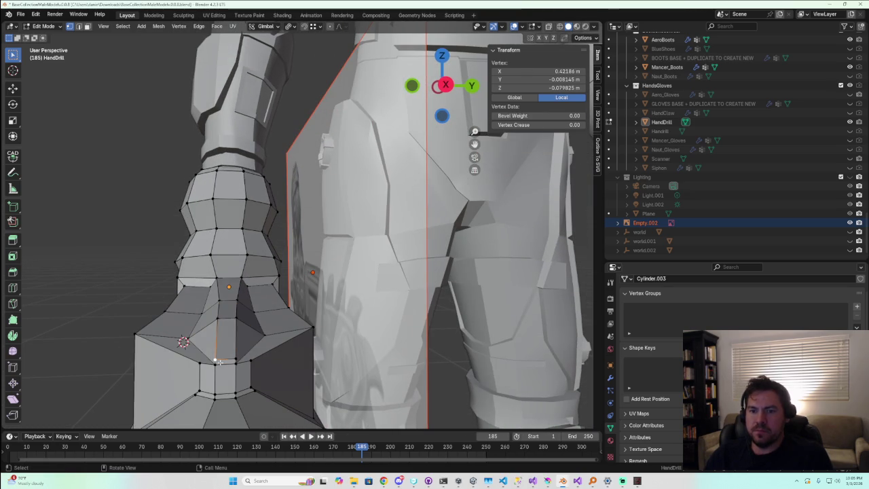
key(KP_1)
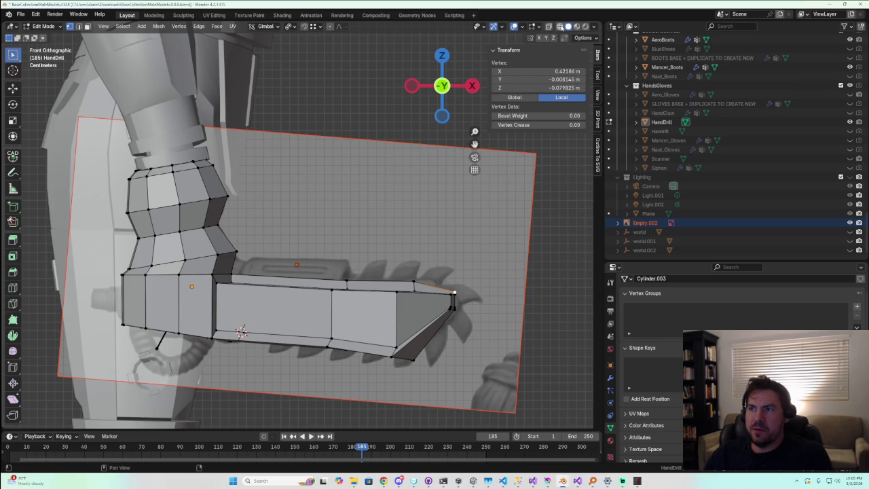
Turn on X-ray and move the drill tip's lower edges to a new position
key(alt+z)
shift+middle_drag(414, 360, 408, 299)
scroll(408, 299, up, 2)
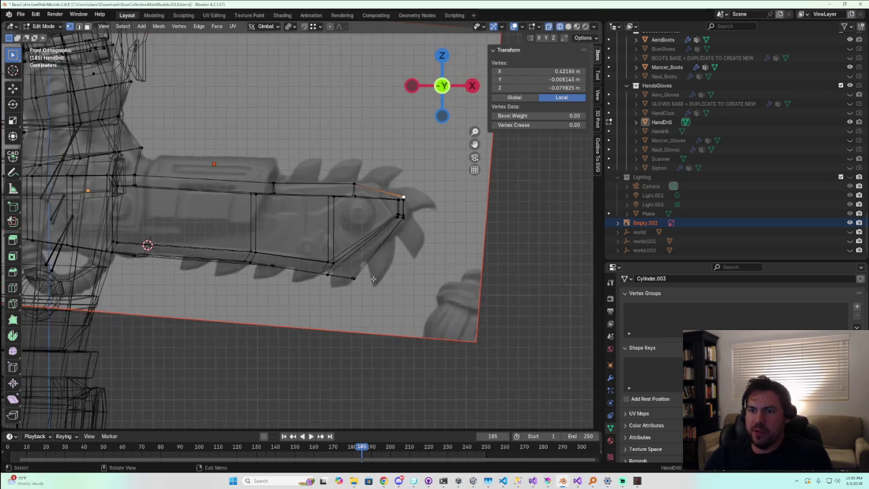
alt+click(367, 290)
key(g)
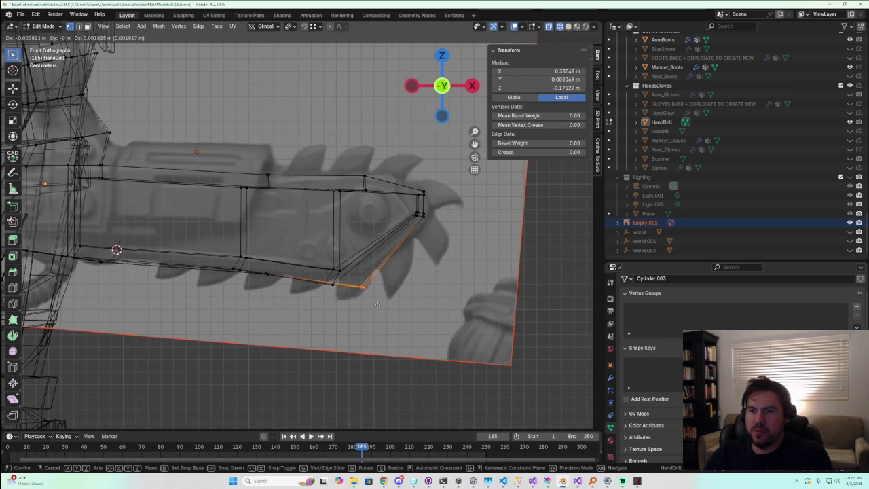
click(408, 270)
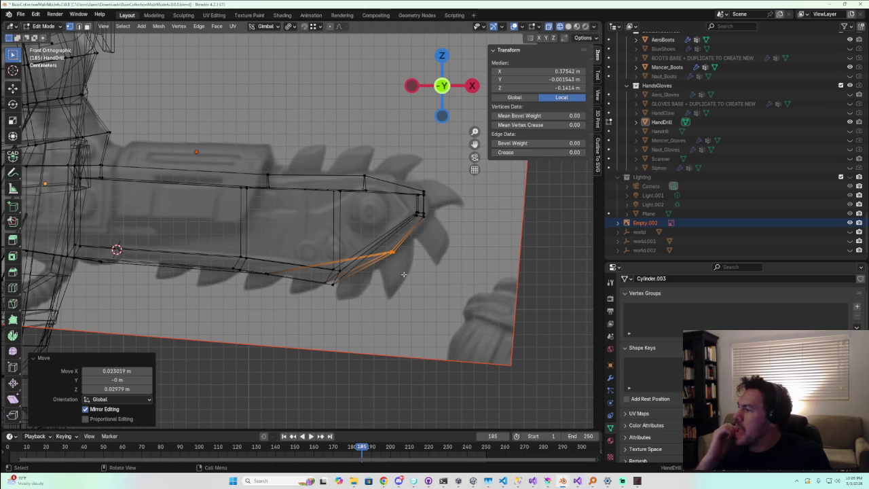
In front orthographic view, move the selected bottom vertex to follow the reference saw
scroll(404, 273, up, 2)
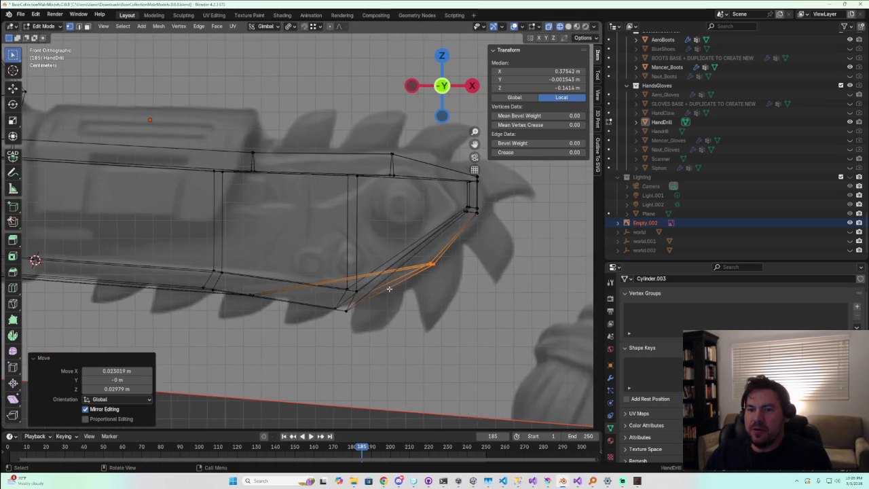
scroll(404, 273, up, 2)
mouse_move(403, 273)
middle_down()
mouse_move(279, 294)
mouse_move(277, 344)
middle_up()
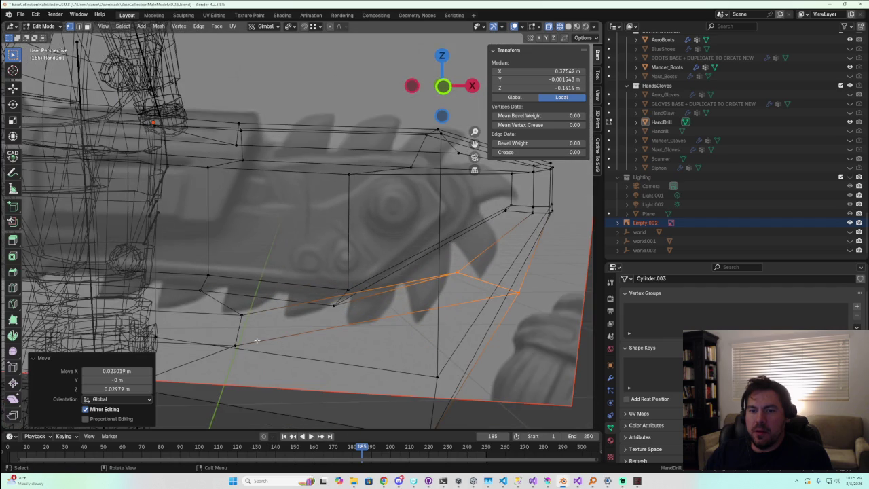
middle_drag(225, 299, 242, 330)
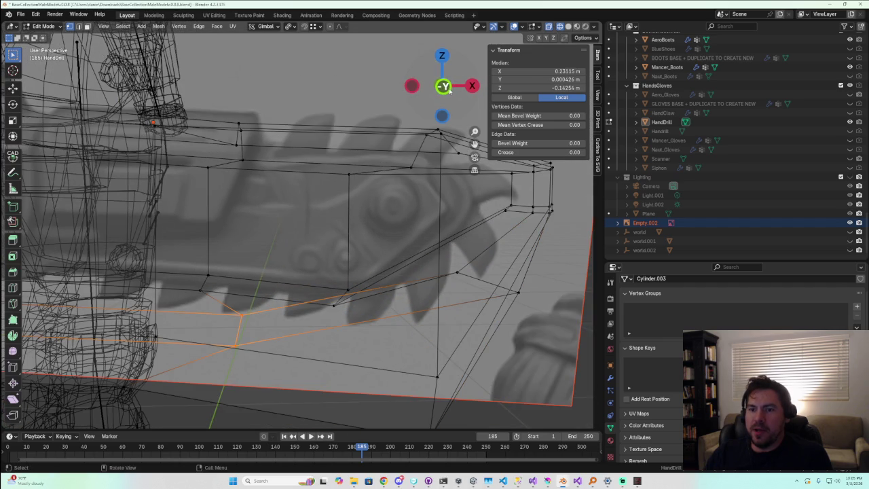
key(KP_1)
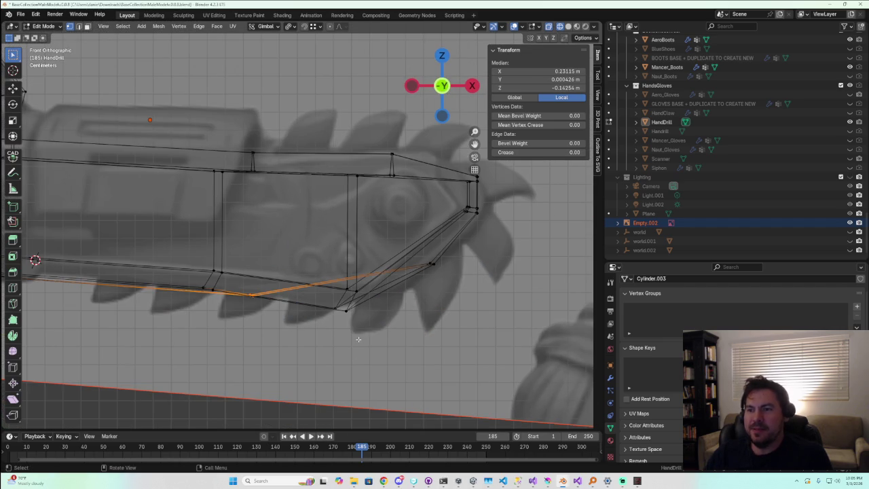
key(g)
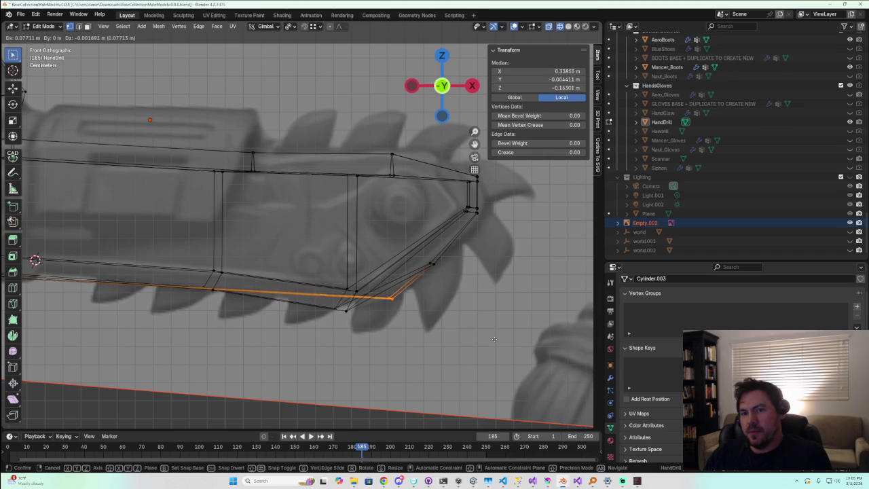
click(493, 338)
Shift the underside bottom edge 0.017 m along X and 0.005 m up, then return to Object Mode
middle_drag(493, 338, 169, 286)
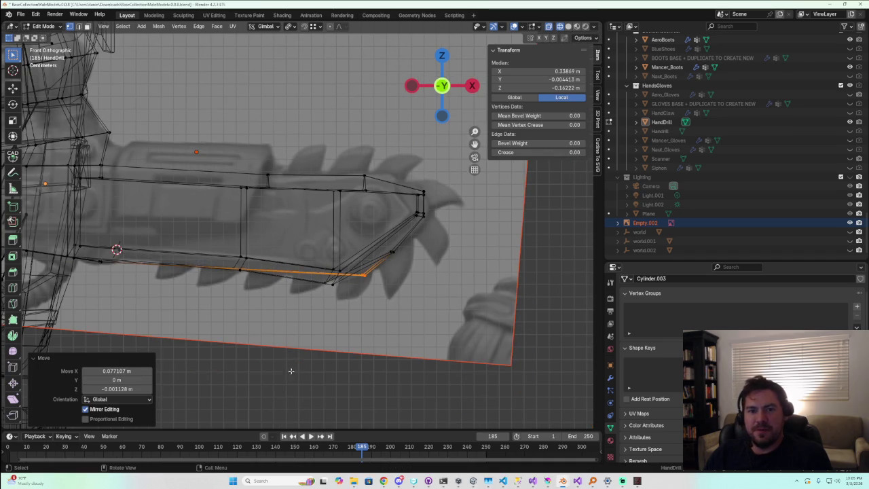
scroll(169, 286, up, 2)
scroll(279, 289, up, 2)
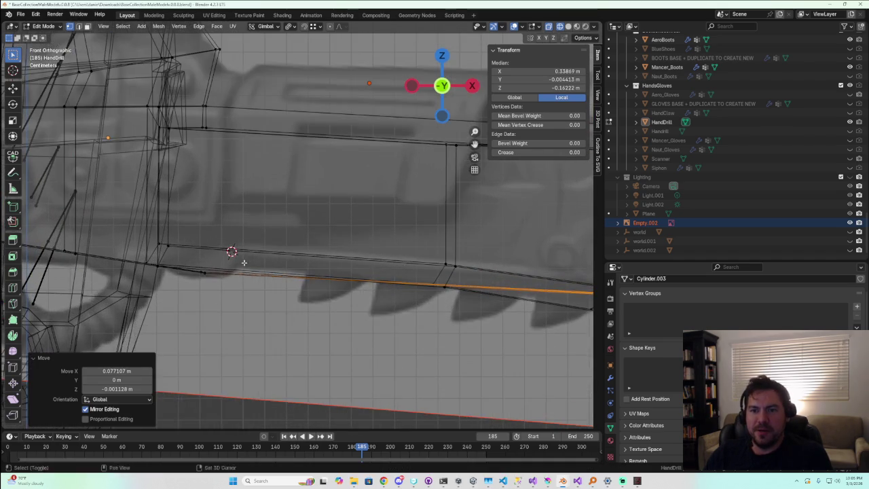
scroll(272, 292, up, 2)
scroll(268, 300, up, 2)
shift+click(265, 306)
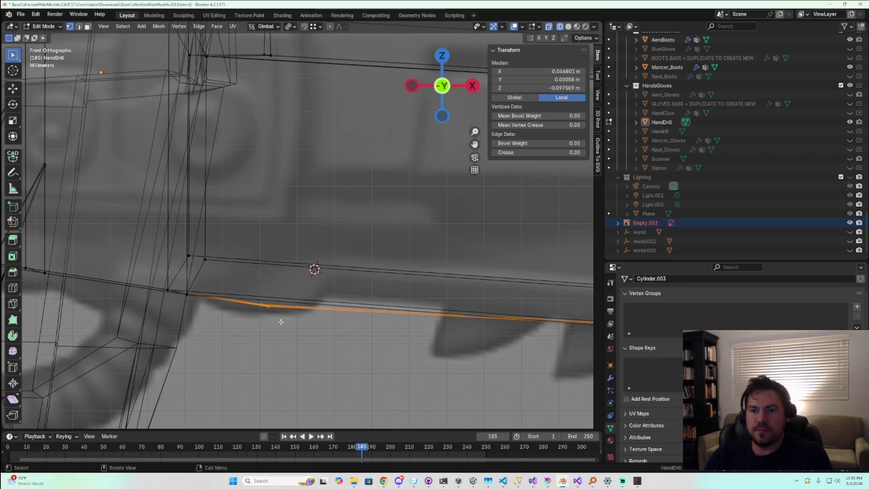
key(g)
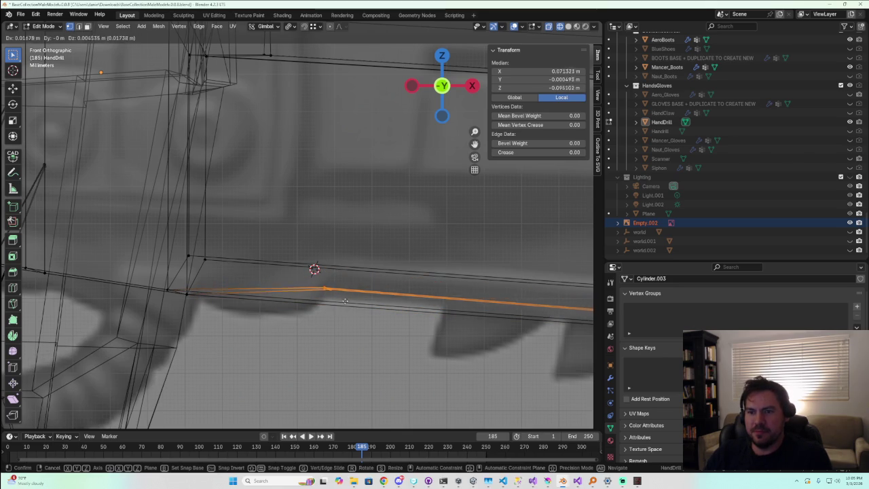
click(345, 300)
scroll(400, 339, down, 3)
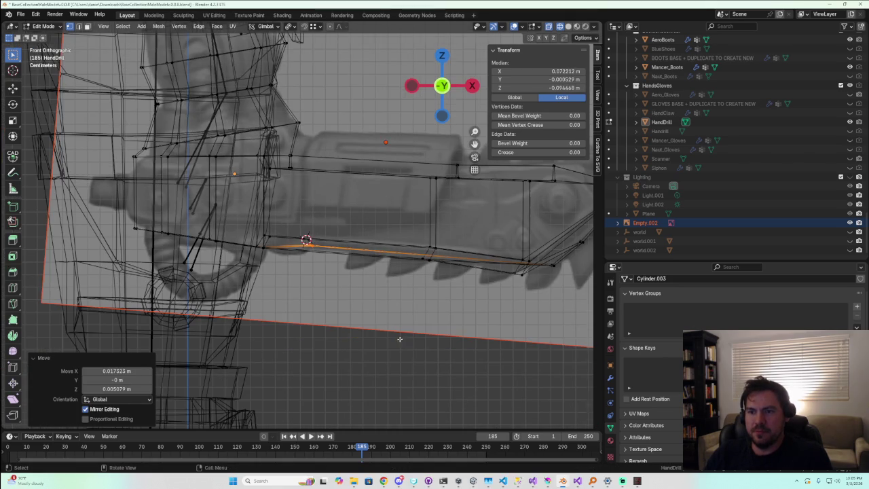
key(Tab)
mouse_move(413, 330)
middle_down()
mouse_move(341, 298)
mouse_move(333, 306)
mouse_move(418, 354)
mouse_move(361, 355)
mouse_move(417, 357)
mouse_move(468, 250)
mouse_move(443, 278)
middle_up()
scroll(418, 353, up, 1)
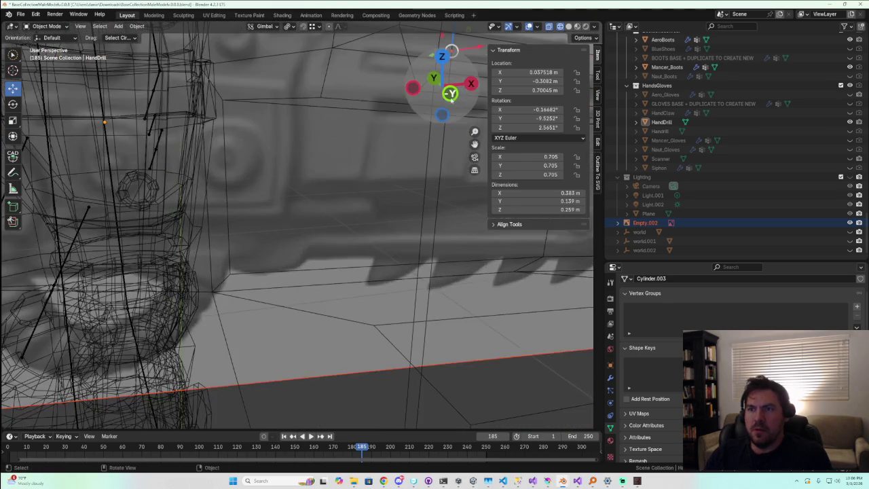
In front view, select the reference image Empty and inspect its available modes
key(KP_1)
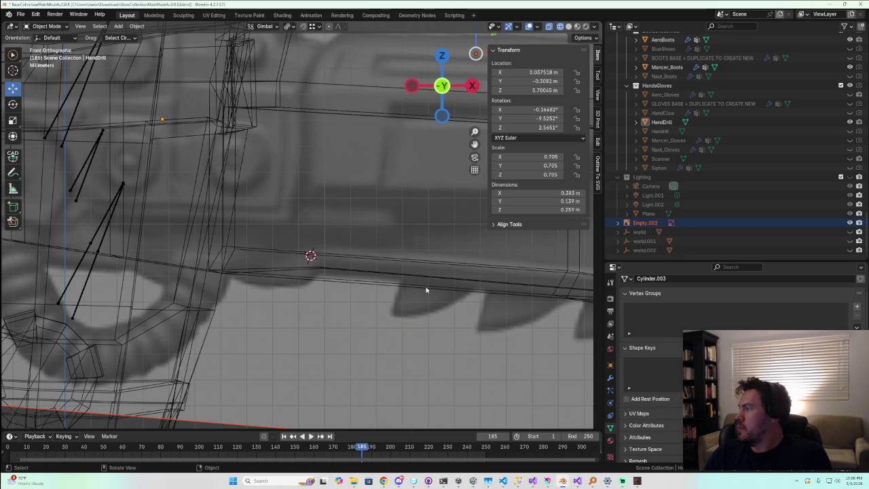
scroll(427, 290, down, 2)
scroll(432, 290, down, 2)
scroll(460, 294, down, 2)
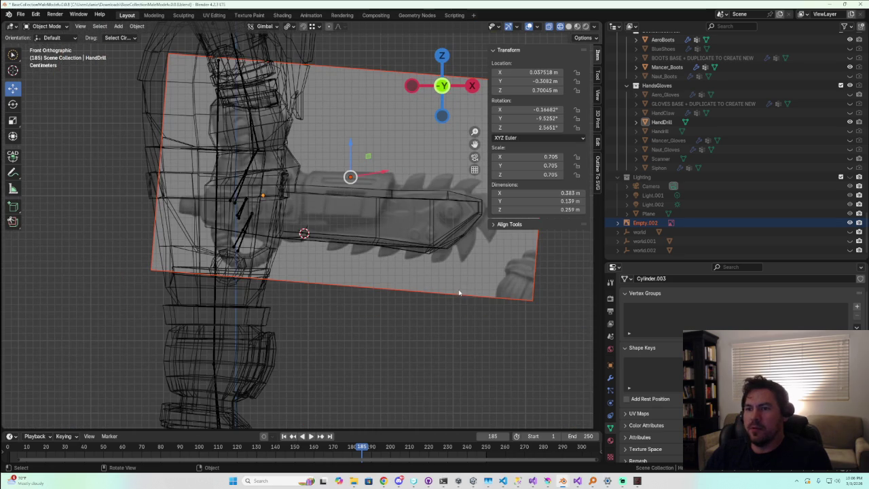
shift+middle_drag(455, 277, 365, 281)
scroll(380, 277, up, 3)
scroll(396, 275, up, 1)
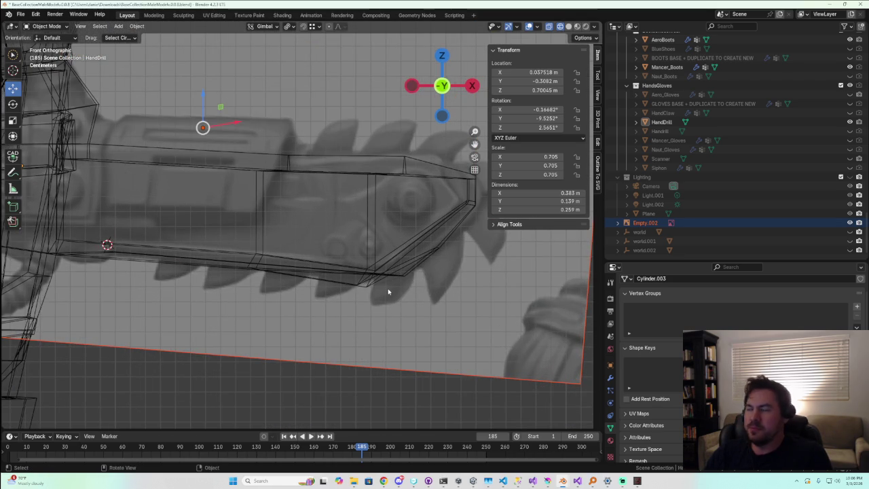
click(357, 277)
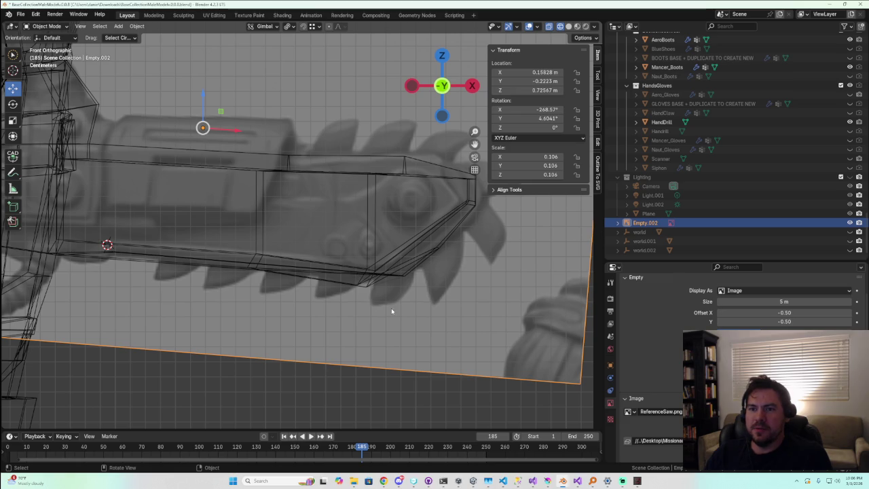
click(63, 27)
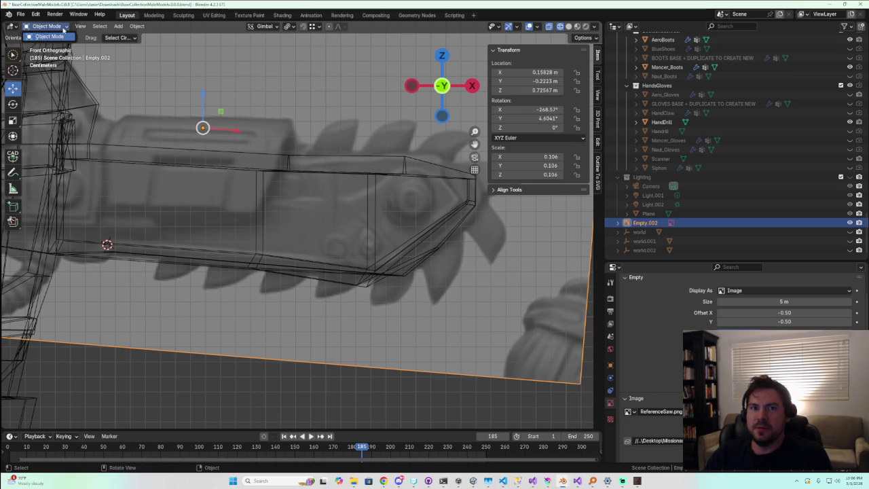
scroll(282, 267, down, 3)
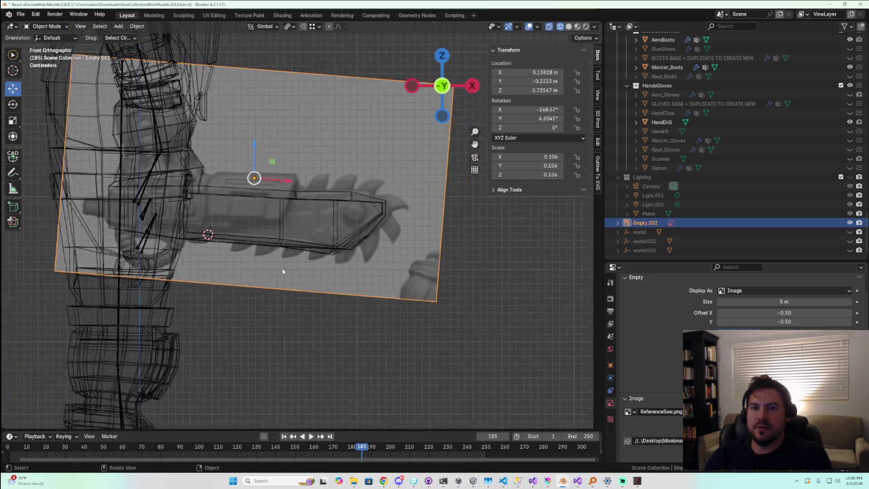
scroll(195, 226, up, 2)
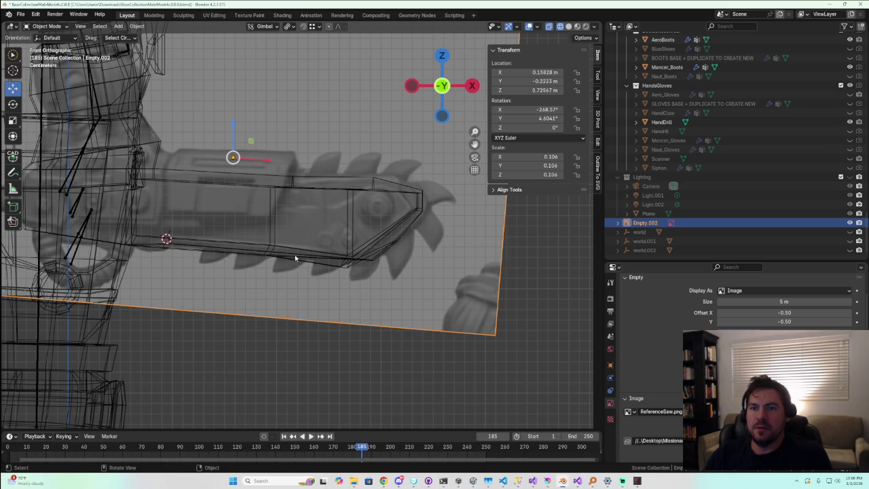
key(alt+a)
click(115, 190)
Select Naut_Pants, then the HandDrill, and enter Edit Mode on it in front view
click(122, 186)
middle_drag(123, 186, 255, 316)
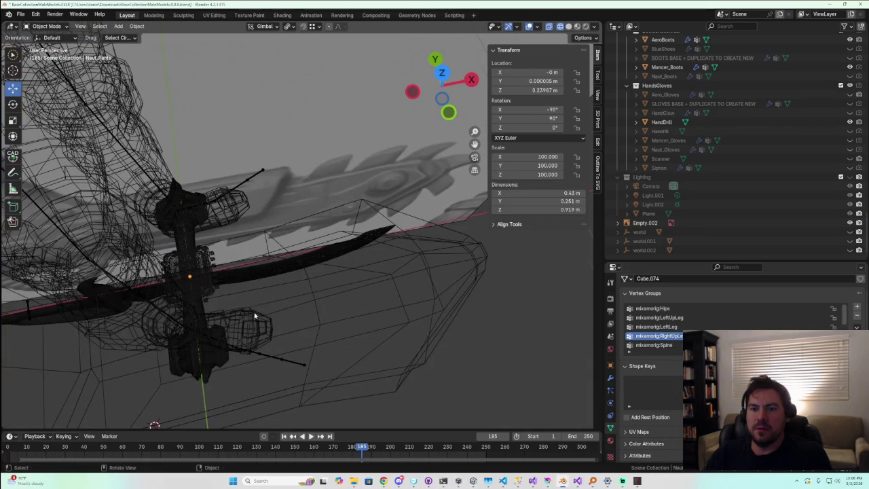
click(196, 280)
middle_drag(202, 289, 389, 305)
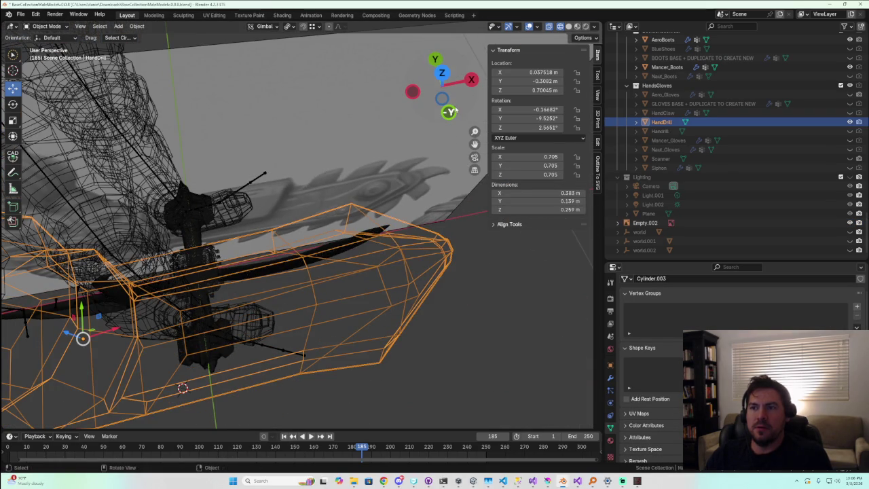
click(450, 111)
scroll(303, 255, up, 2)
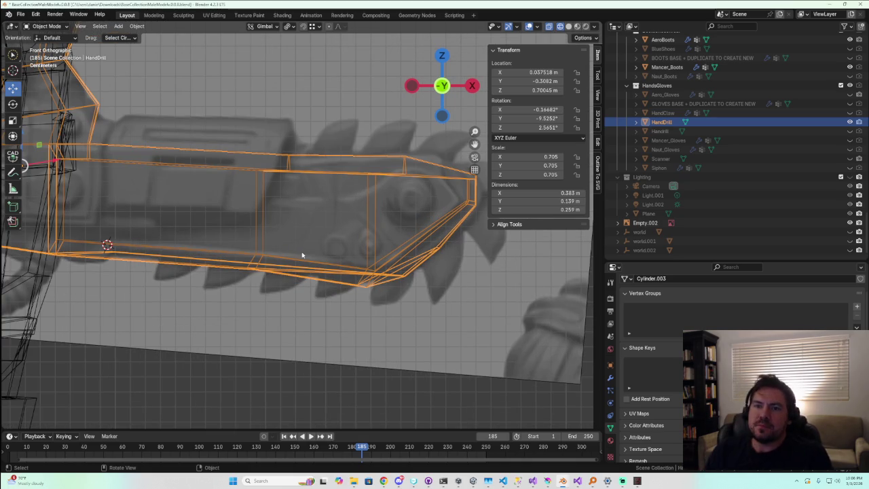
mouse_move(303, 255)
middle_down()
mouse_move(299, 277)
mouse_move(258, 285)
middle_up()
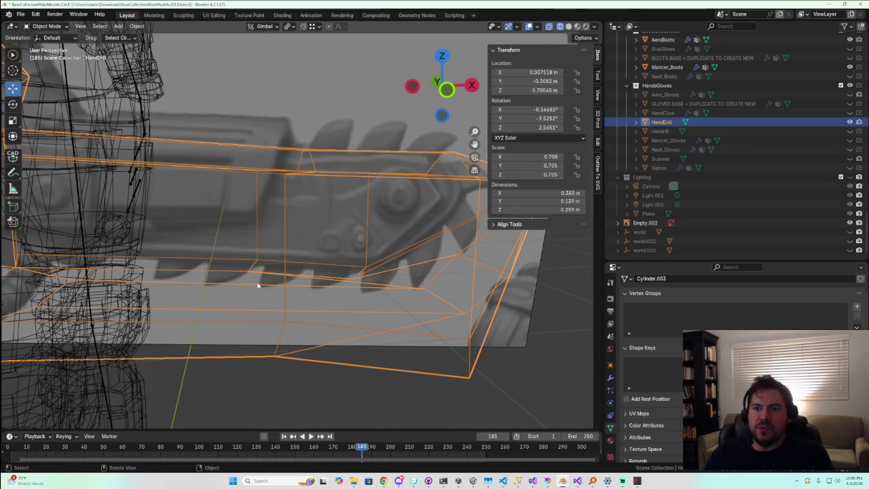
scroll(257, 285, down, 2)
scroll(258, 285, down, 2)
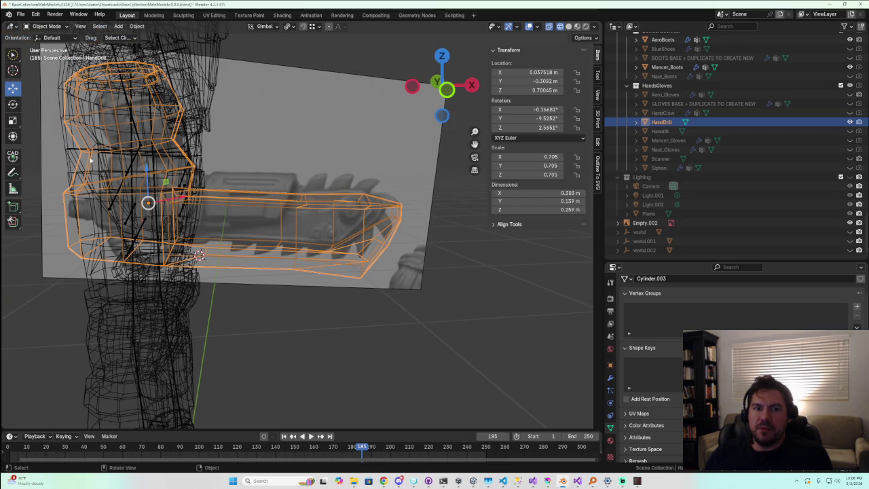
key(Tab)
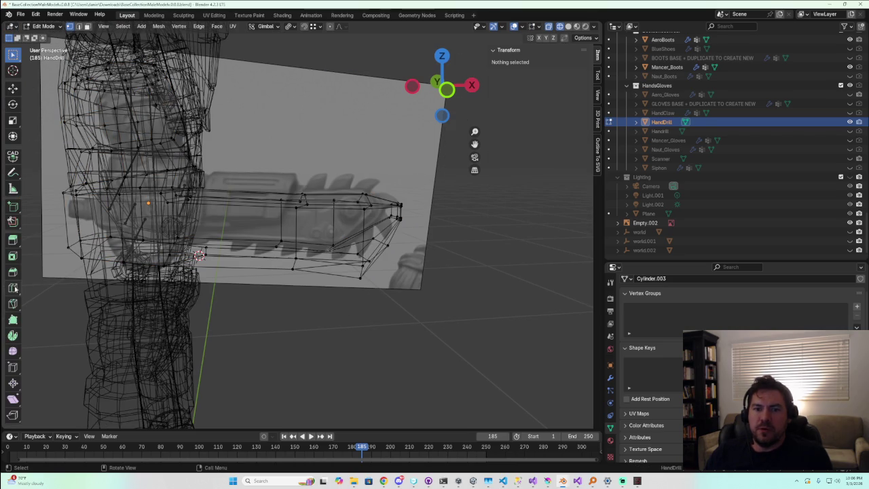
Loop-cut a lengthwise edge loop along the HandDrill in front view
click(13, 288)
click(445, 88)
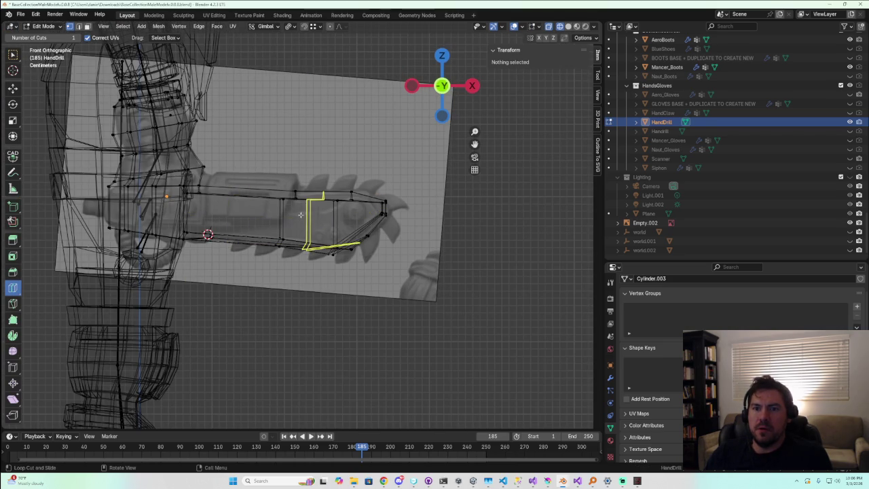
drag(318, 225, 326, 224)
click(326, 219)
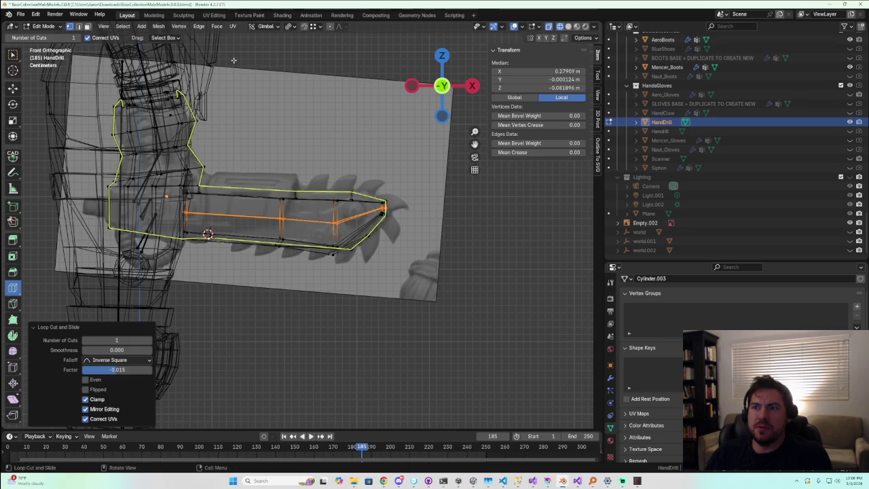
Switch to Solid shading and face select mode, then bring Chrome to the front
click(570, 27)
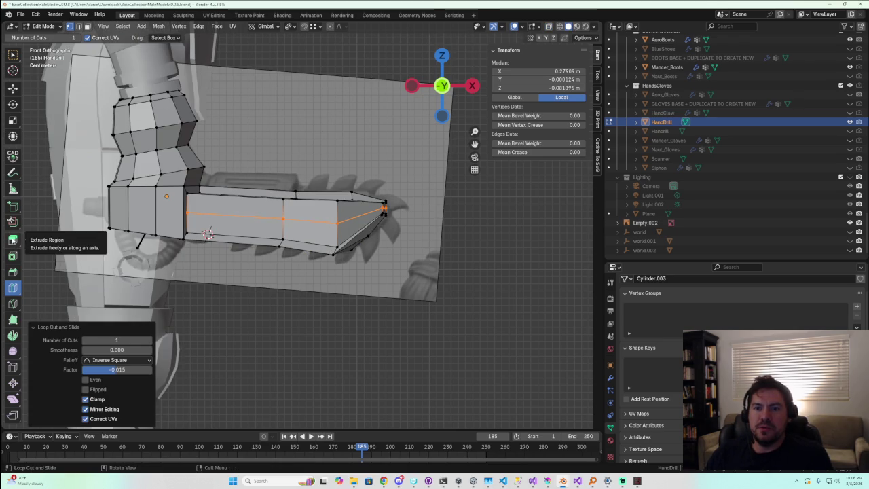
click(87, 26)
middle_drag(170, 204, 73, 189)
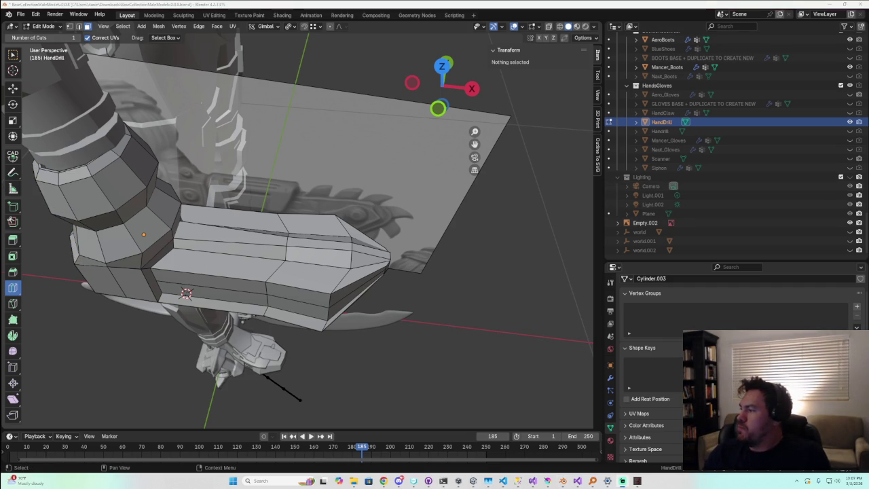
key(alt+Tab)
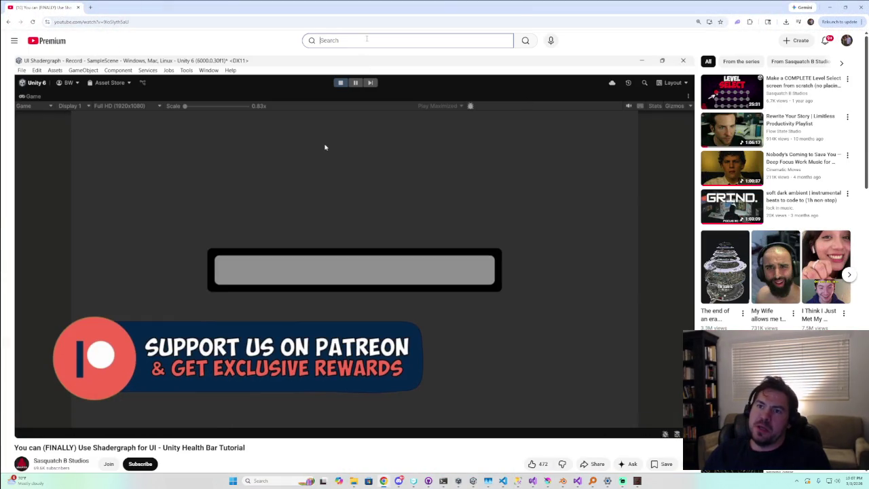
Search YouTube for 'level b2 english speaker' and open the 'How To Go From B1 To B2' video
click(367, 40)
text(level b2 english sp)
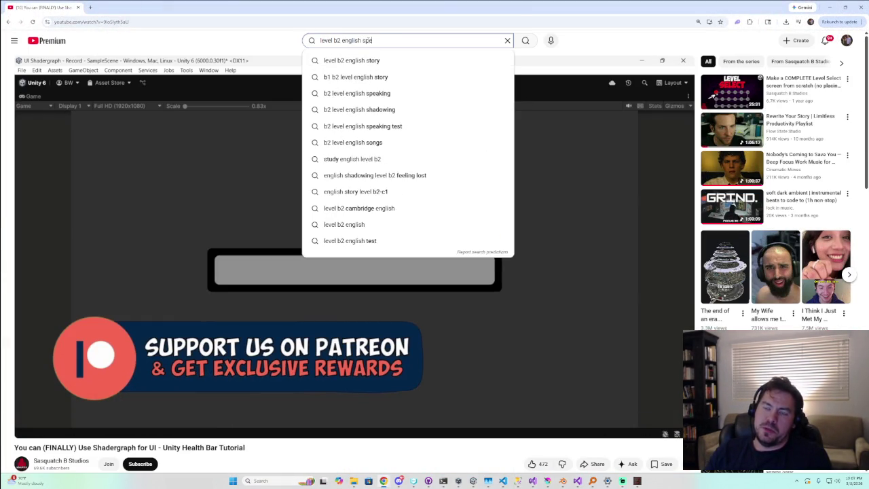
text(eaker)
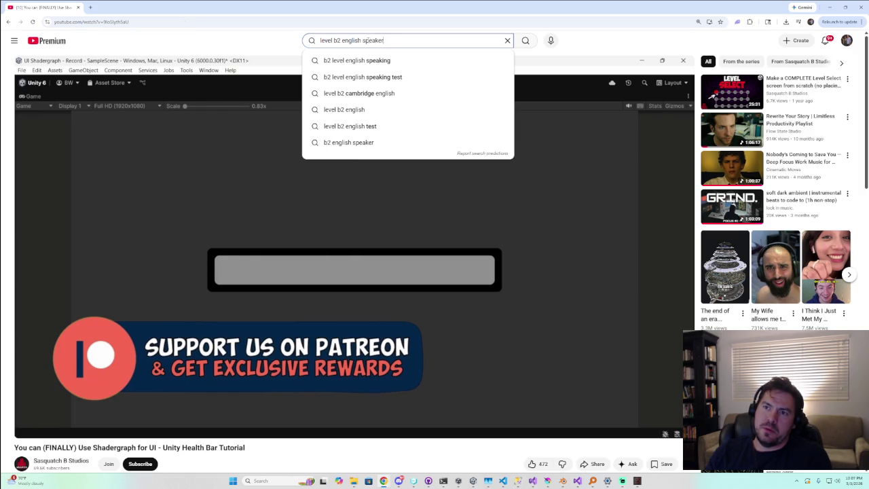
key(Return)
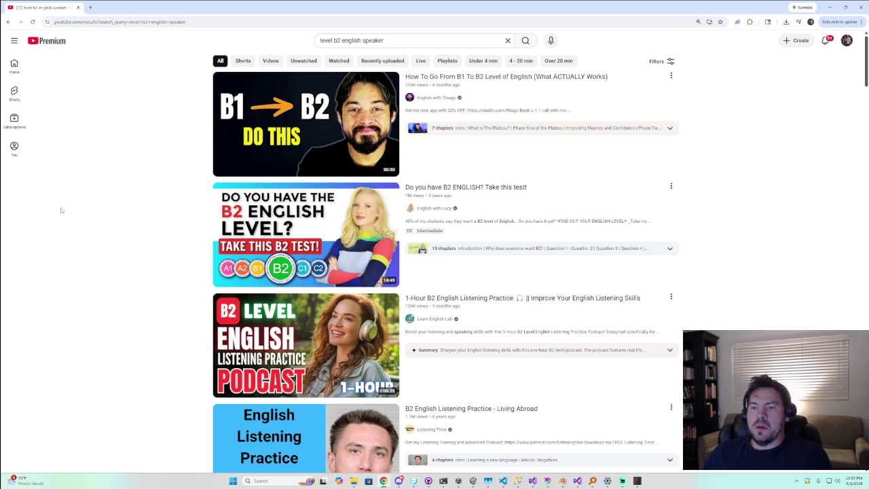
scroll(182, 263, down, 1)
scroll(278, 299, down, 3)
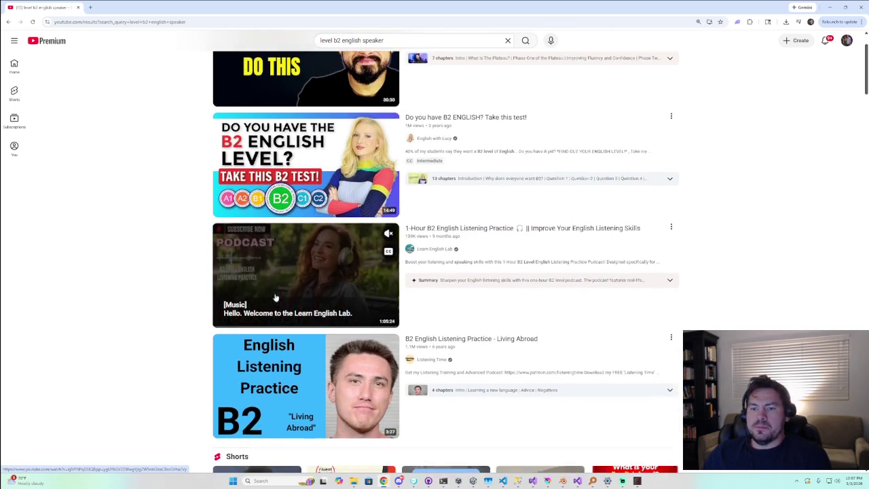
scroll(277, 298, down, 2)
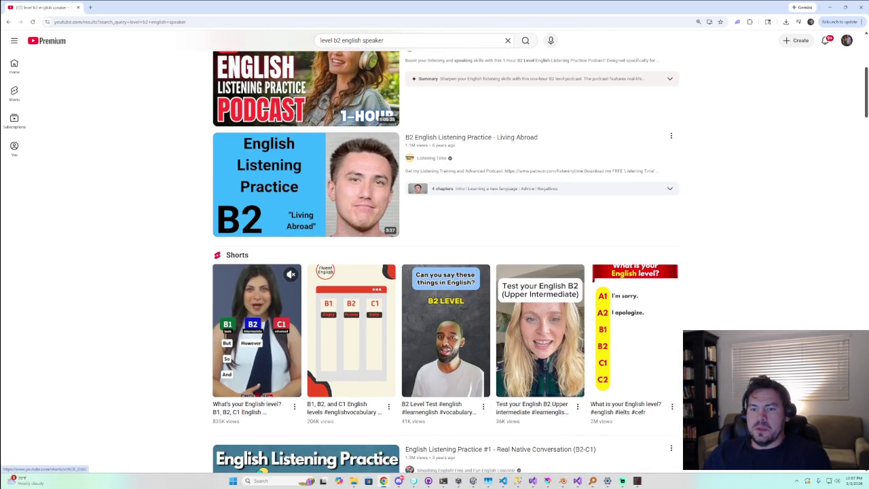
scroll(319, 339, down, 2)
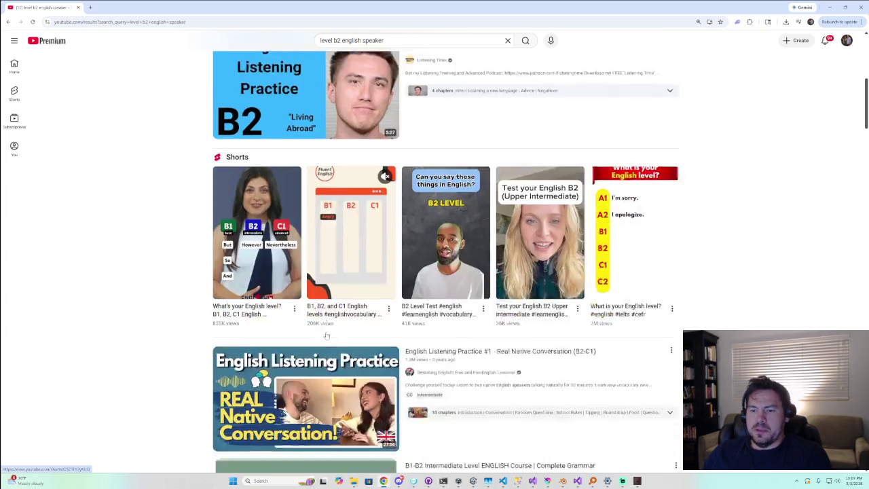
scroll(323, 339, down, 1)
scroll(347, 204, up, 8)
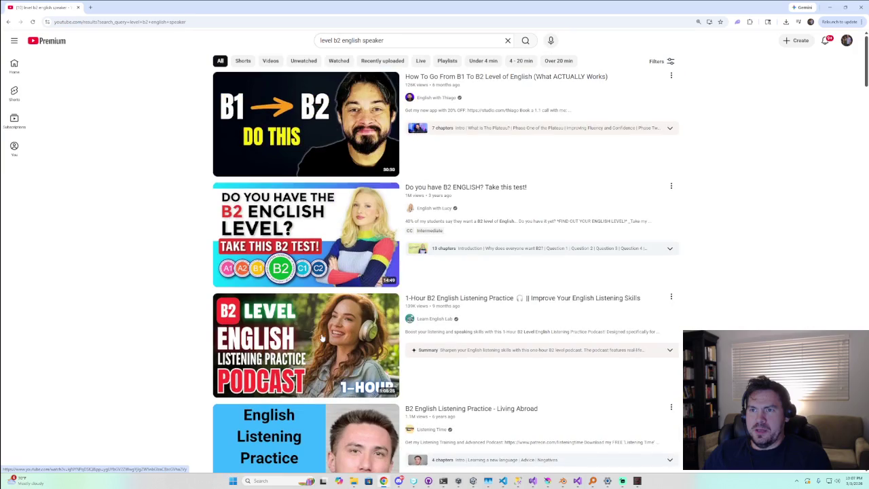
mouse_move(306, 124)
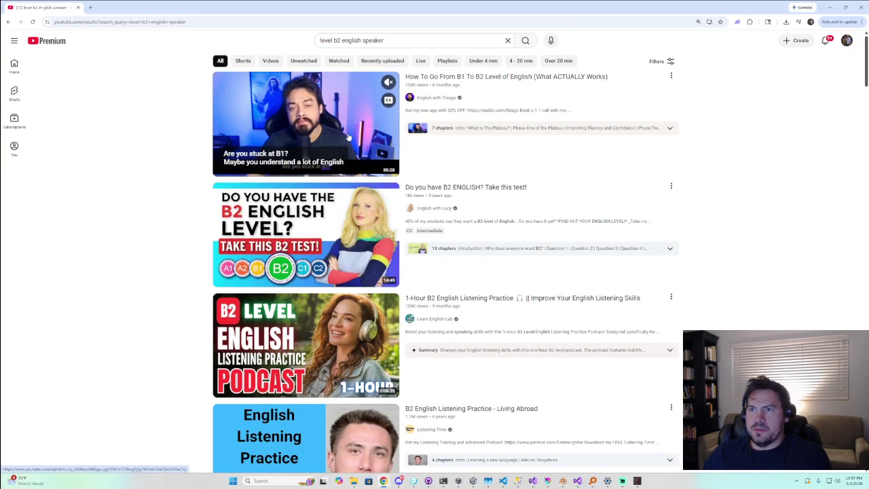
click(343, 122)
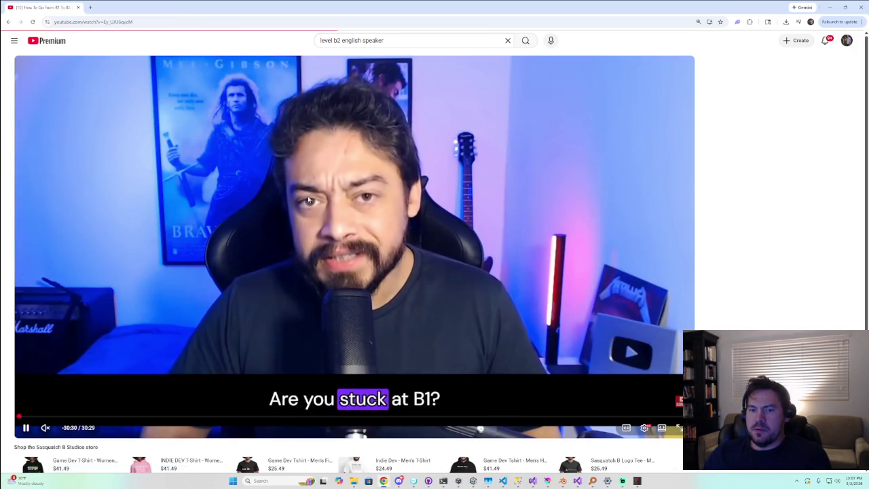
Unmute the B1-to-B2 video and jump to its 'Phase One of the Plateau' chapter, then return to the results
click(66, 429)
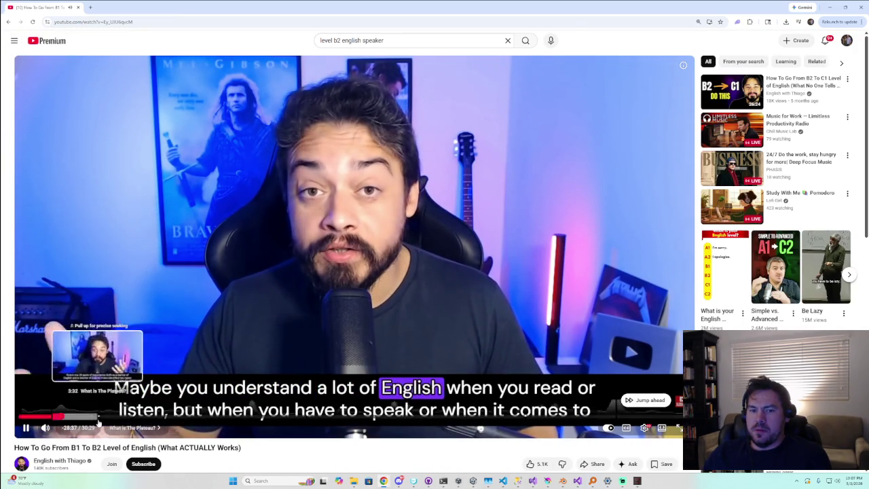
click(61, 416)
click(112, 423)
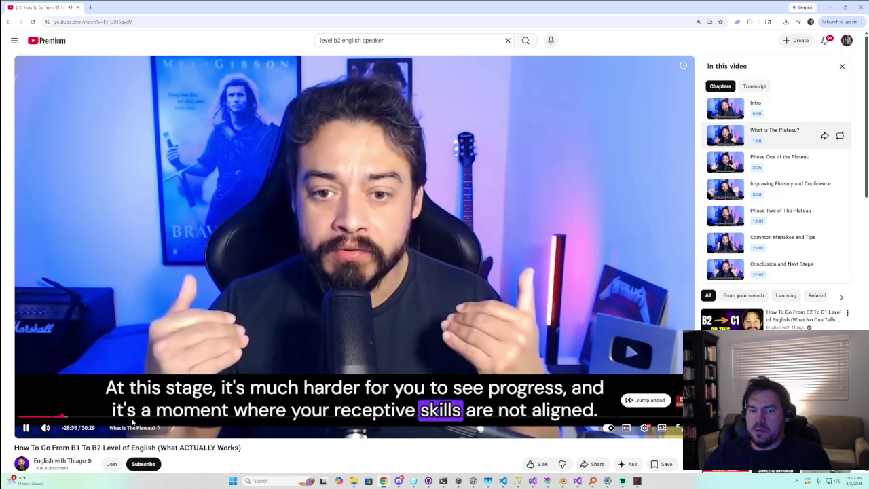
click(114, 416)
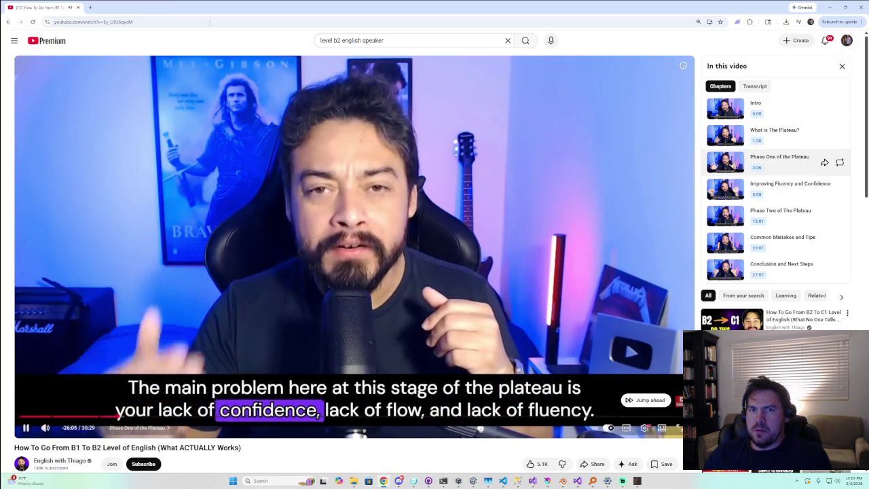
key(alt+Left)
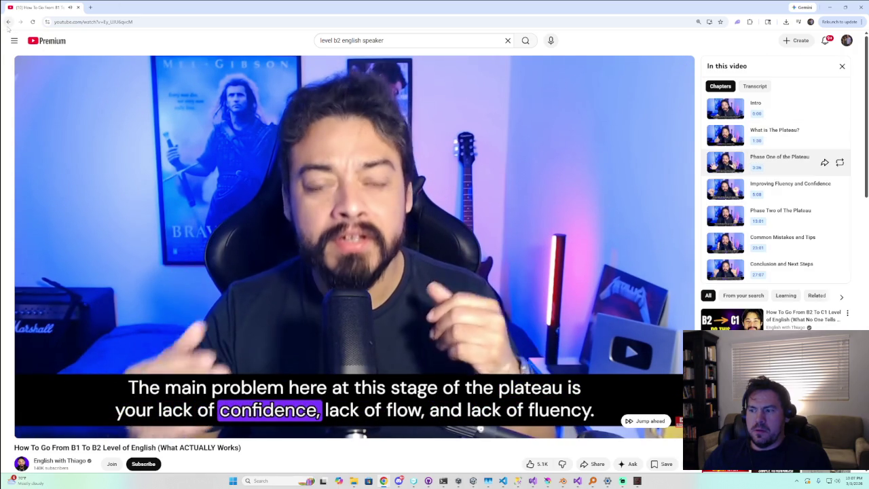
Watch the 'C2 Level in English' short from the results, then close the browser
scroll(403, 297, down, 3)
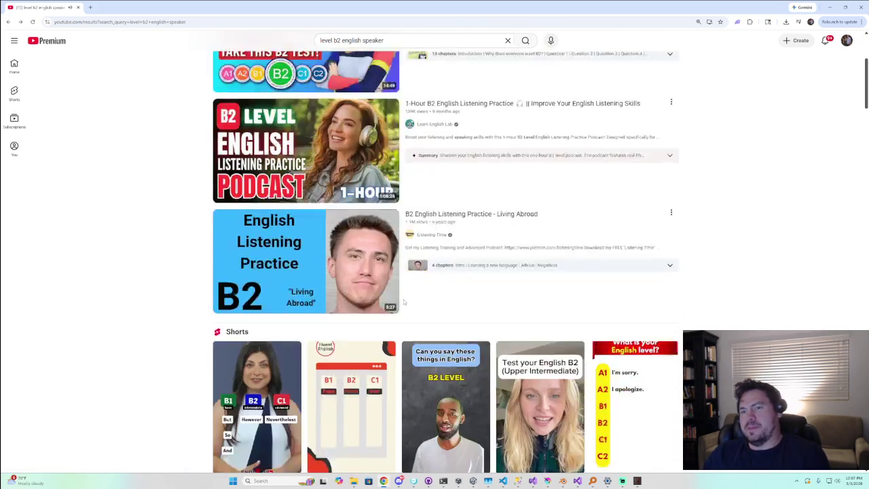
scroll(403, 297, down, 2)
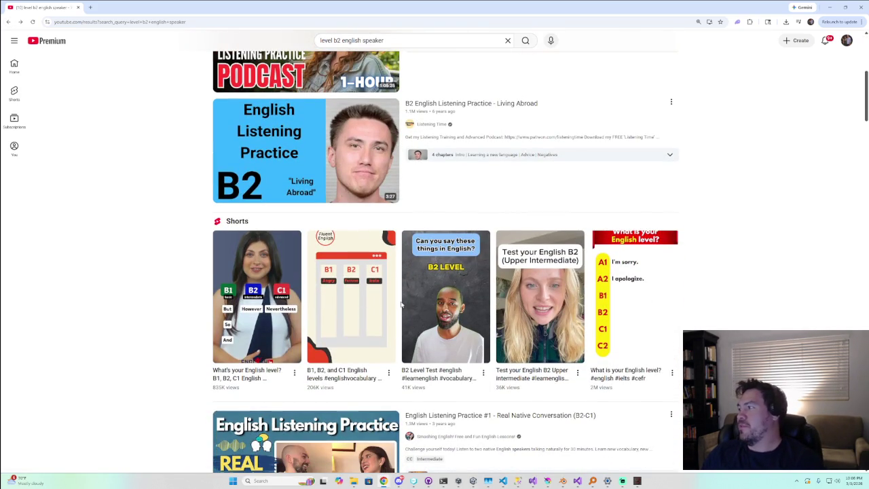
scroll(401, 307, up, 5)
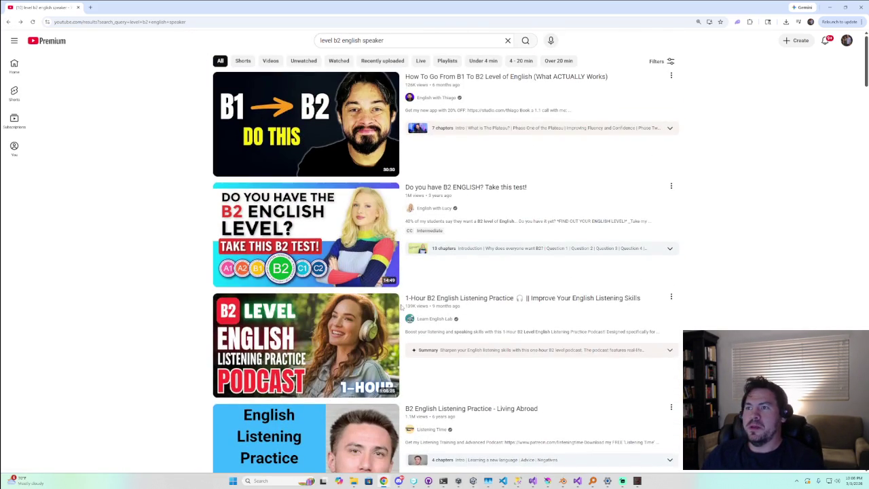
scroll(433, 304, down, 1)
scroll(435, 306, down, 4)
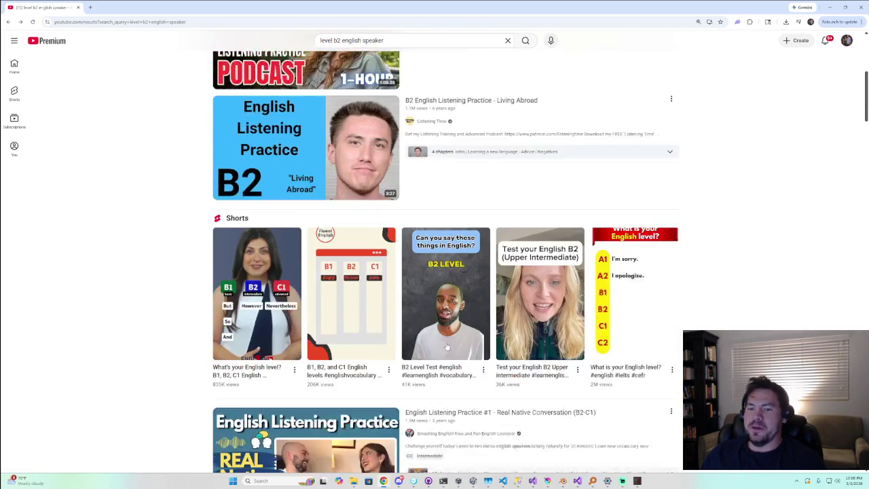
scroll(449, 351, down, 1)
scroll(450, 351, down, 1)
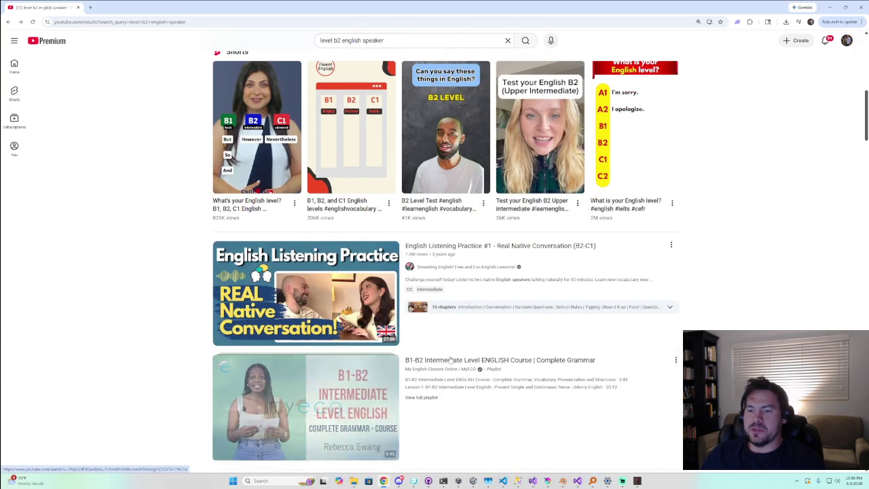
scroll(449, 353, down, 2)
scroll(448, 353, down, 2)
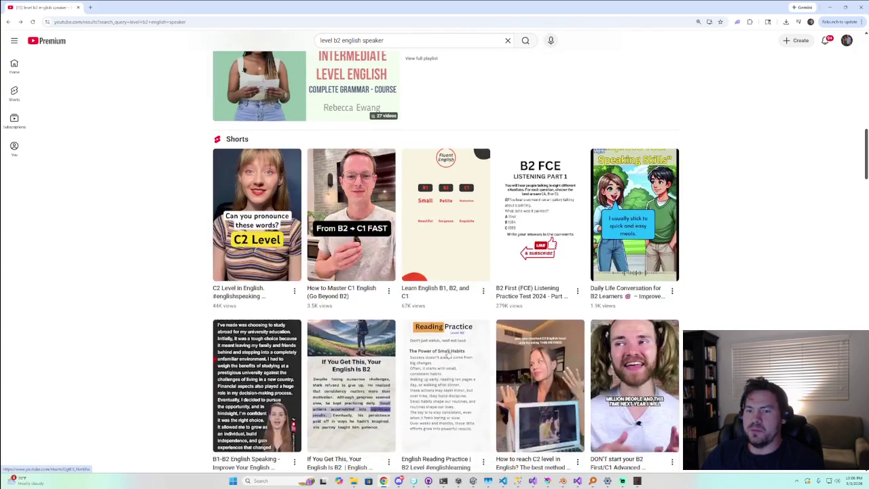
click(249, 251)
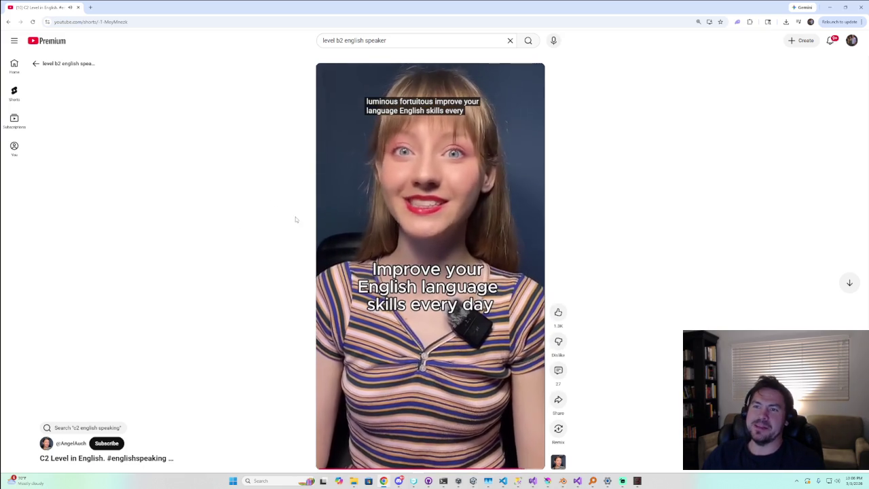
scroll(292, 216, down, 1)
scroll(291, 216, up, 1)
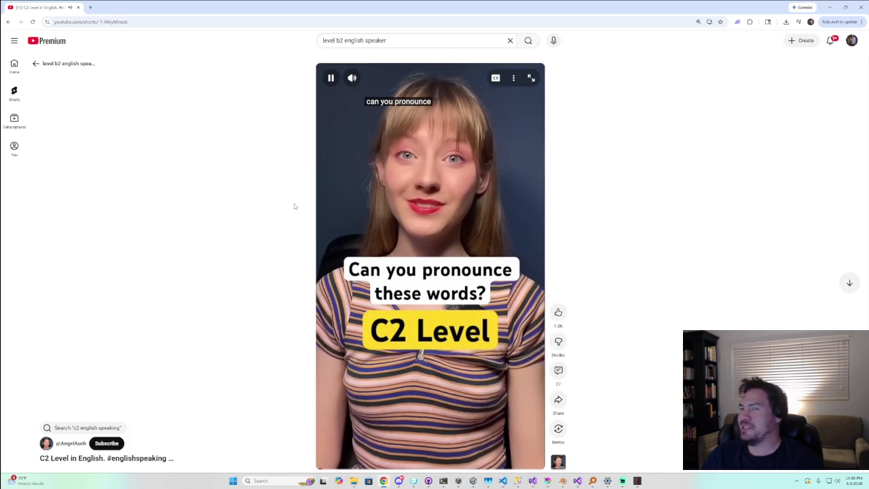
click(78, 8)
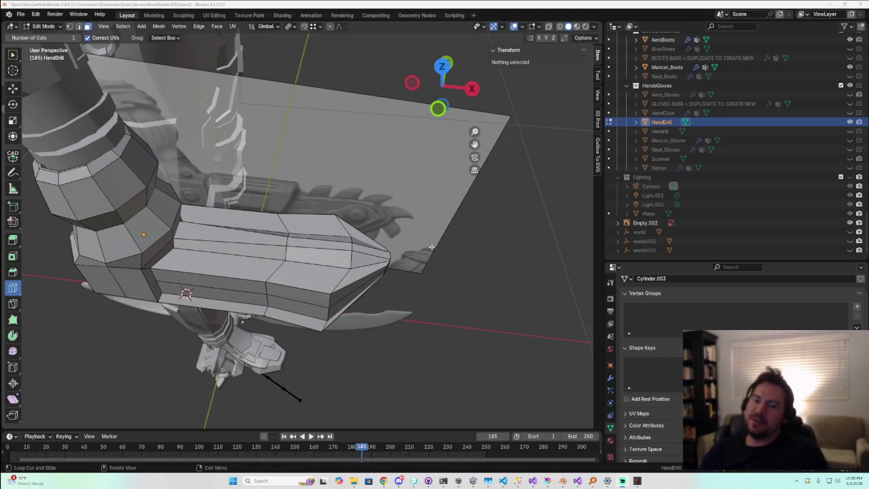
Add an edge loop near the wrist and squeeze it to 0.368 along Y in Right Ortho
middle_drag(479, 256, 229, 283)
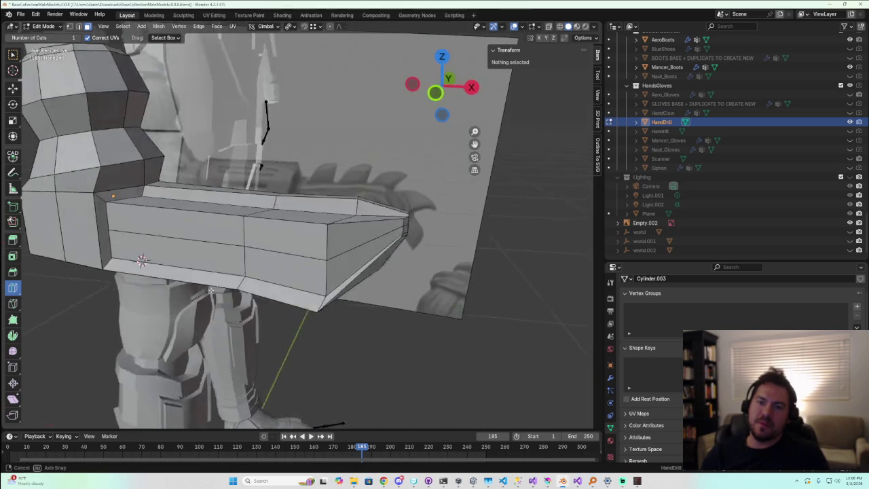
drag(173, 227, 127, 228)
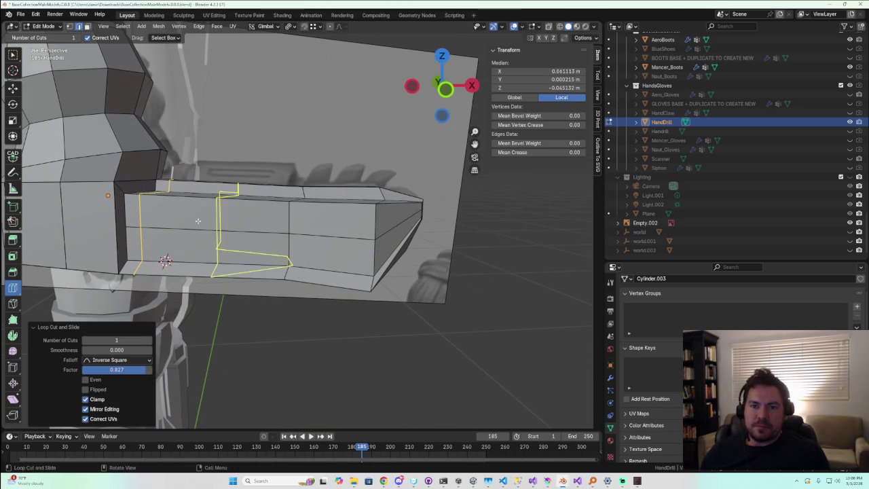
click(448, 90)
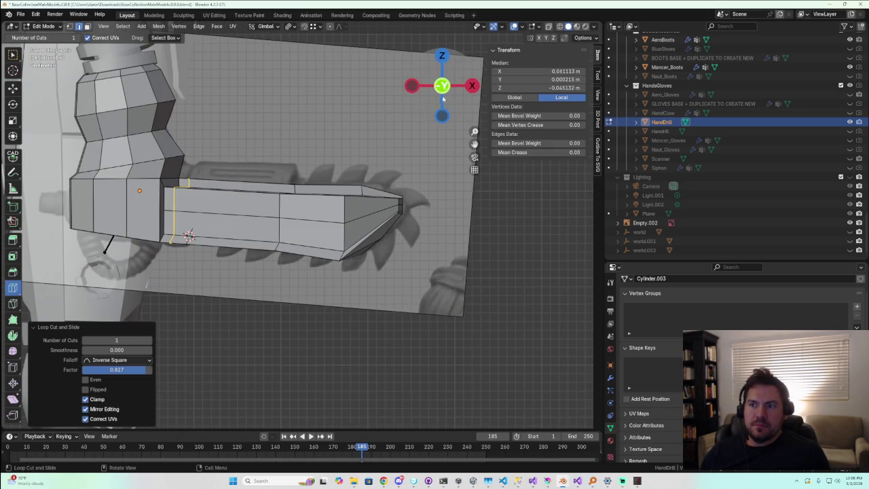
click(472, 85)
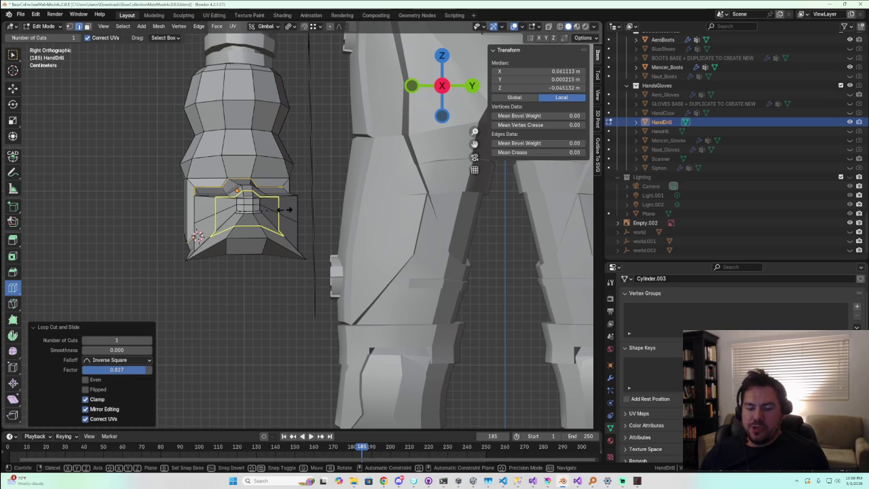
key(s)
key(y)
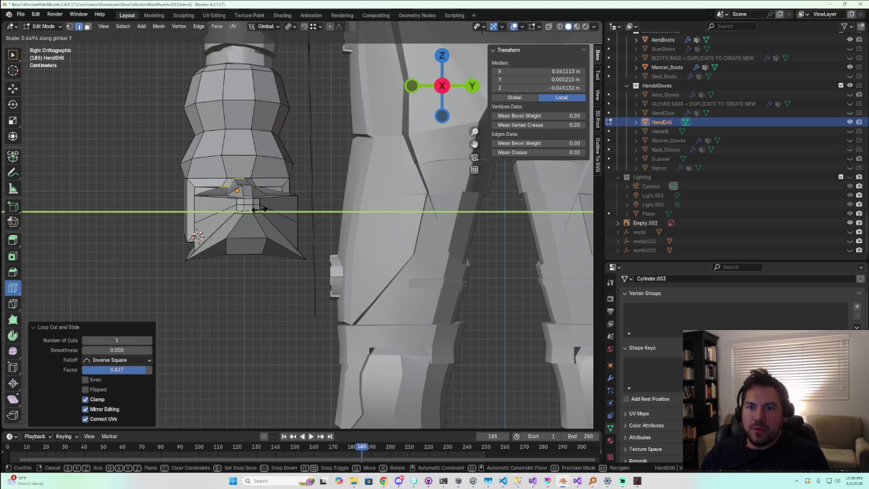
click(250, 209)
Add another edge loop running lengthwise along the drill barrel
mouse_move(250, 209)
middle_down()
mouse_move(388, 229)
mouse_move(369, 219)
middle_up()
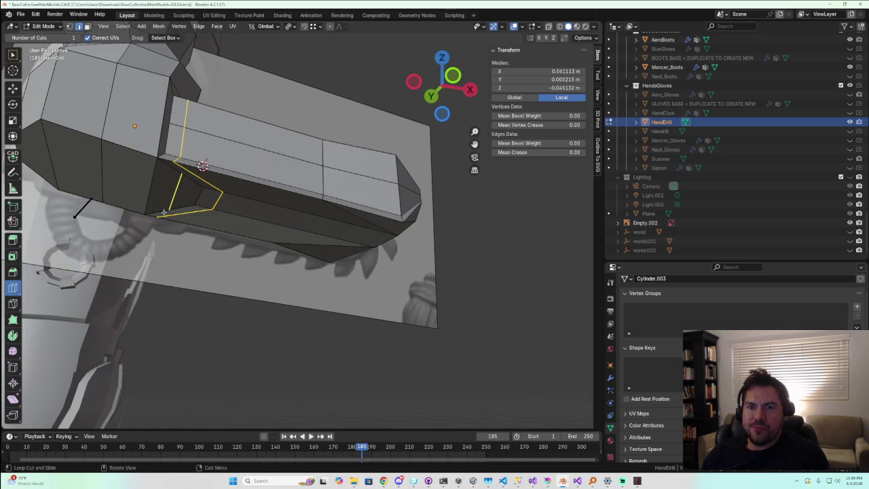
mouse_move(164, 213)
middle_down()
mouse_move(148, 160)
mouse_move(183, 185)
mouse_move(218, 119)
middle_up()
click(222, 114)
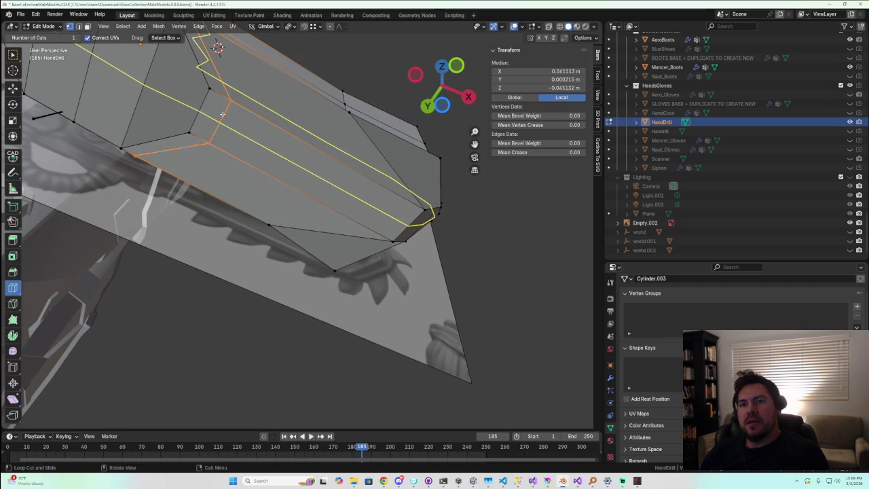
Undo the extra loop, select the wrist-side edge loop and try a move along X
click(217, 122)
key(ctrl+z)
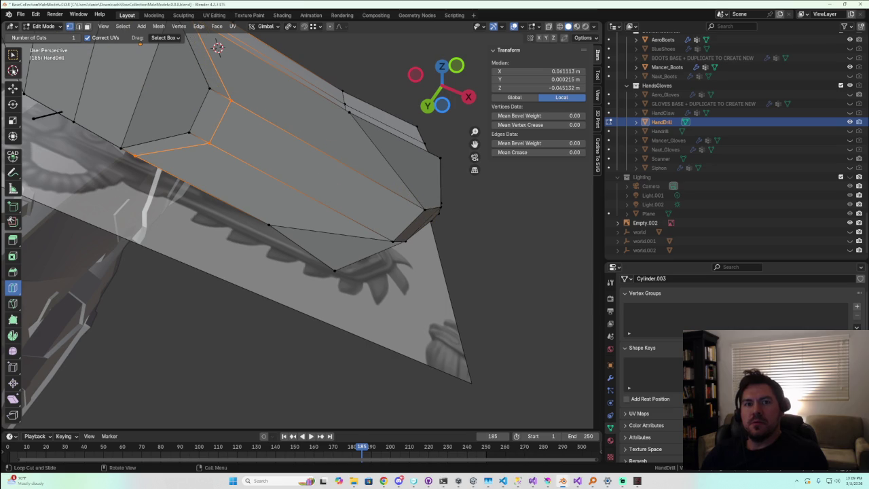
click(12, 55)
alt+click(204, 85)
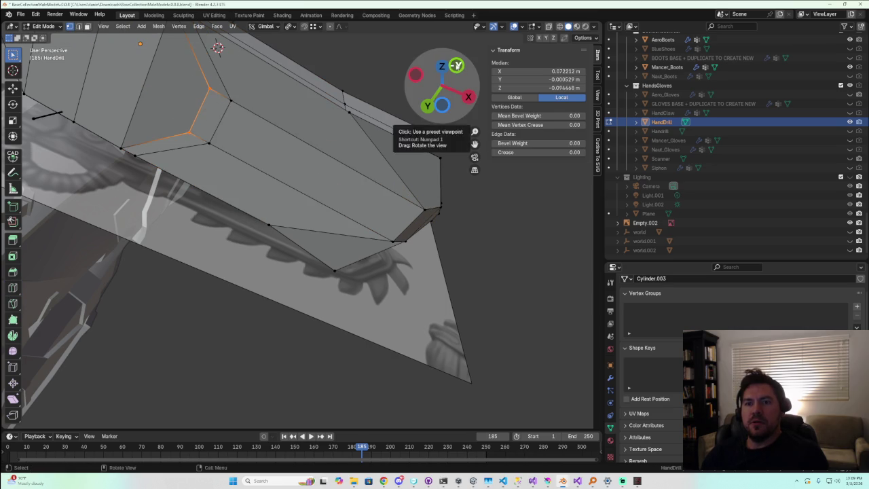
mouse_move(443, 99)
mouse_down()
mouse_move(427, 118)
mouse_move(435, 88)
mouse_up()
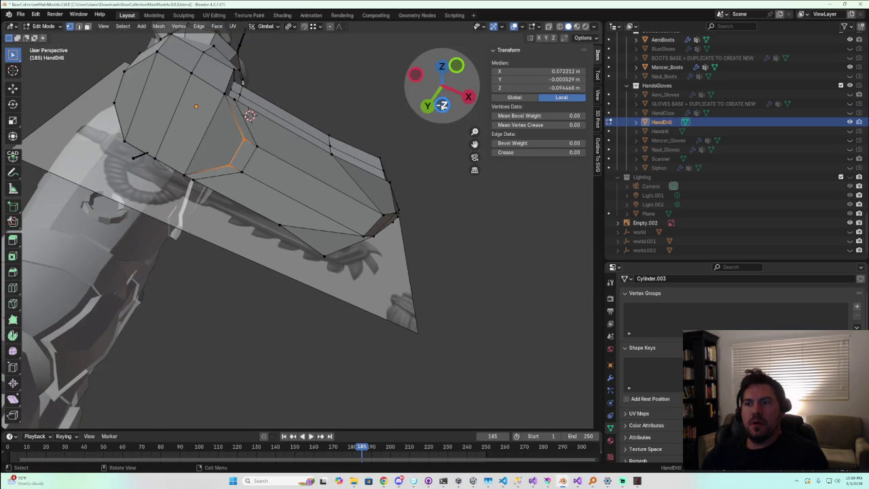
key(ctrl+KP_7)
key(g)
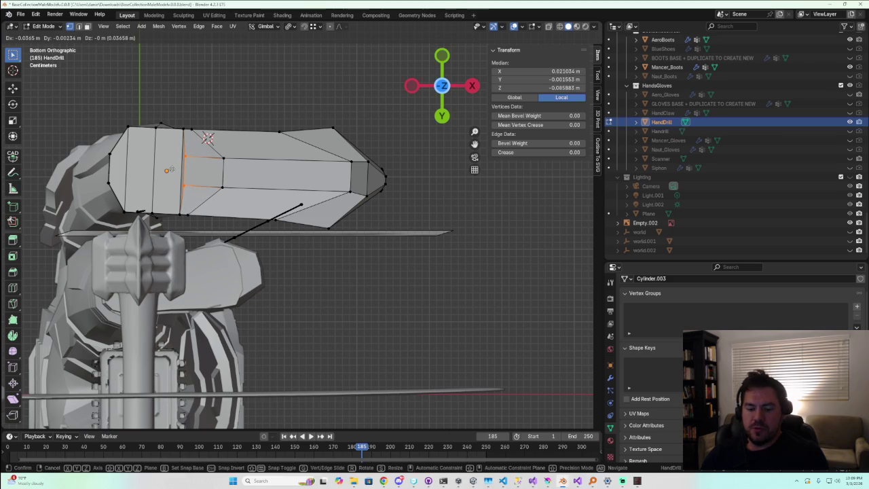
key(x)
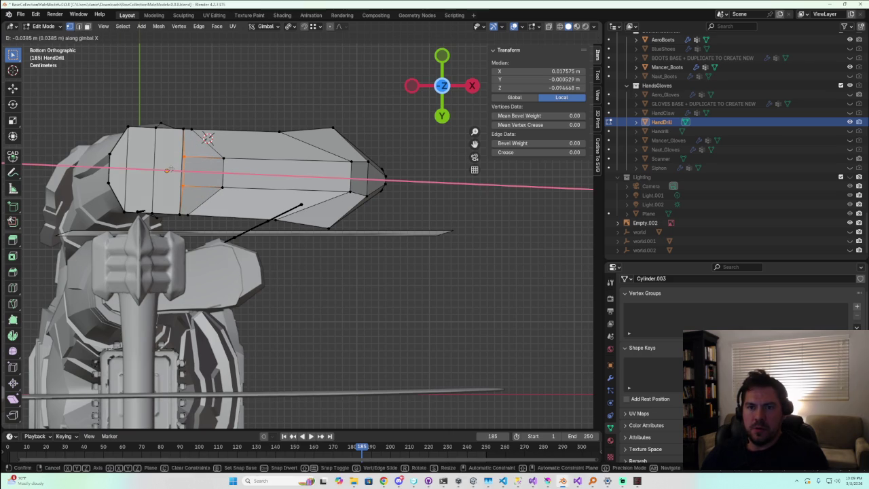
click(208, 137)
middle_drag(208, 138, 254, 225)
key(ctrl+z)
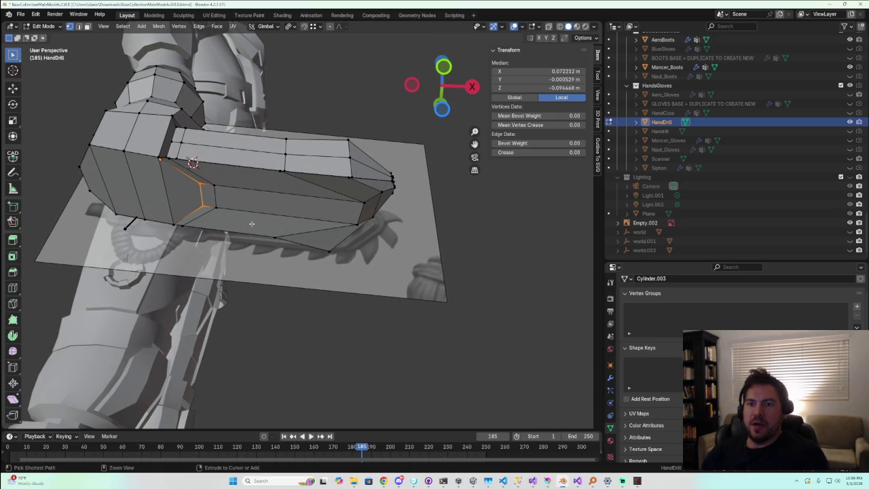
Slide the wrist-side edges about -0.038 m along X toward the arm
shift+click(213, 184)
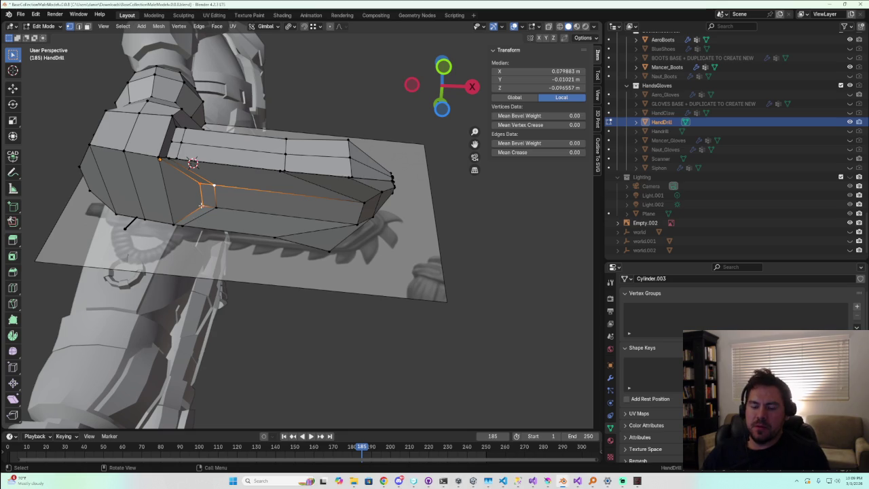
click(442, 109)
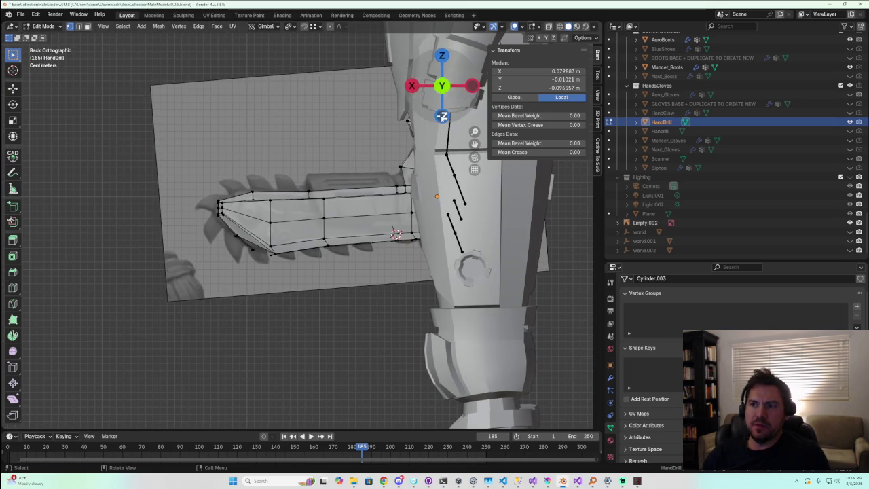
click(442, 116)
key(g)
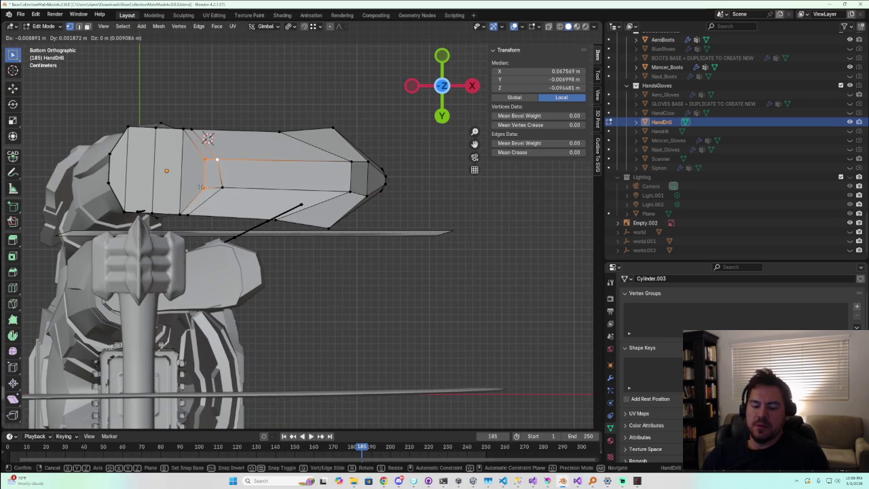
key(x)
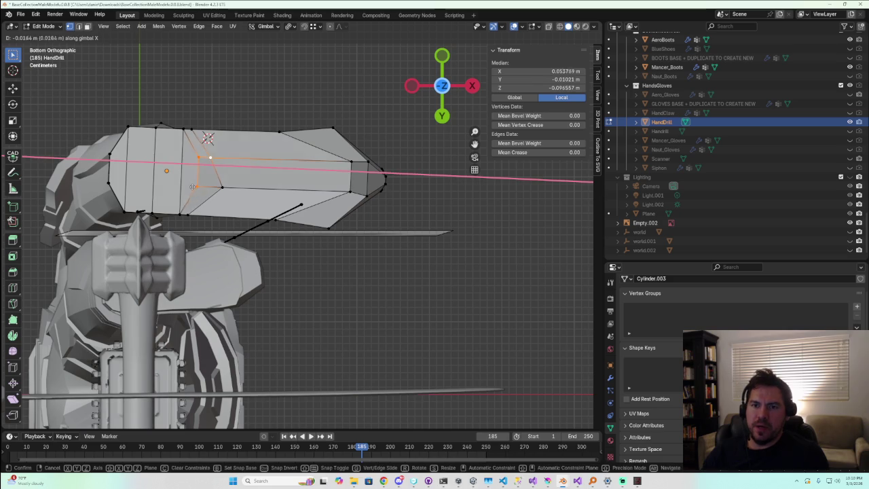
click(216, 177)
key(ctrl+z)
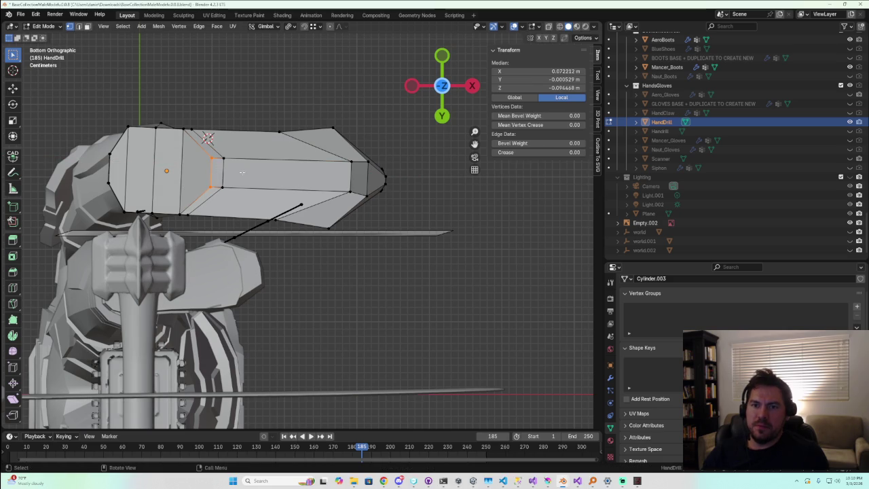
key(g)
key(x)
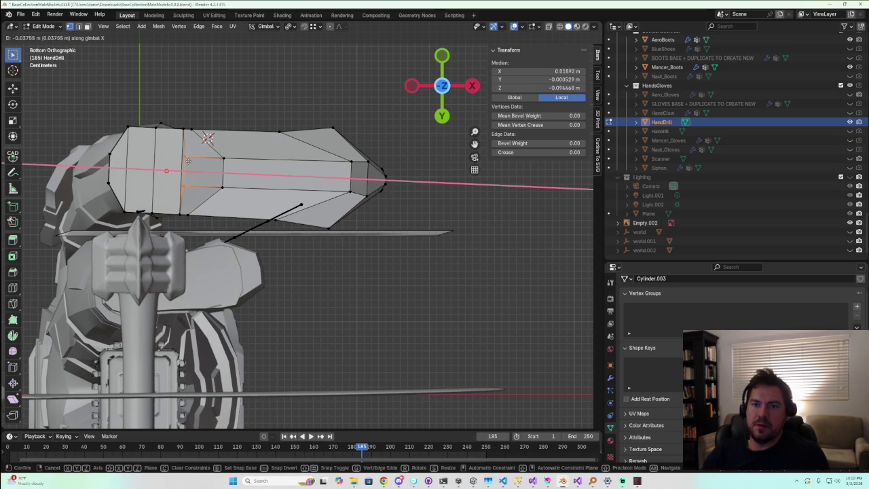
click(207, 138)
middle_drag(207, 143, 261, 260)
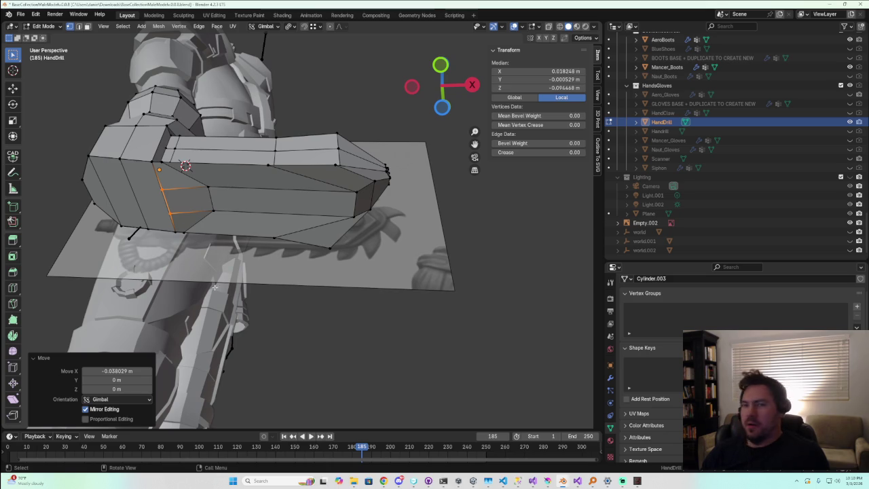
Select the top plate's wrist-end vertices plus the middle and lower edge loops
scroll(260, 260, up, 5)
mouse_move(260, 260)
middle_down()
mouse_move(214, 315)
mouse_move(182, 320)
middle_up()
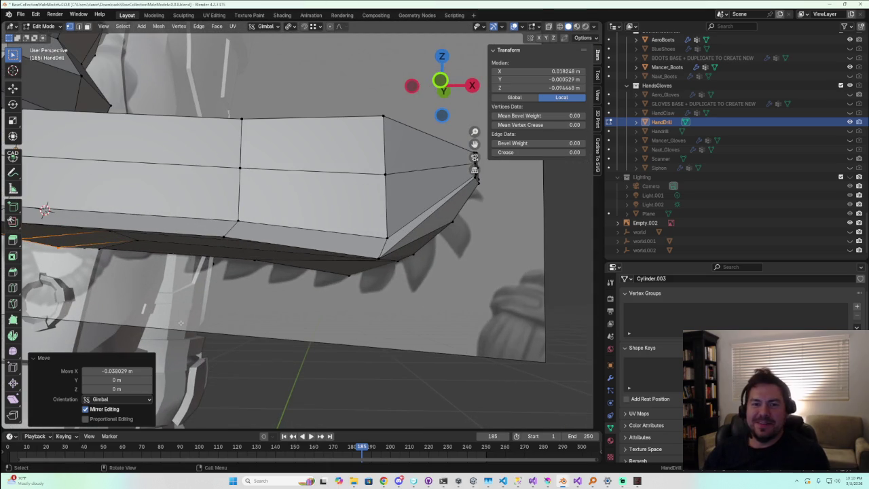
scroll(181, 323, down, 2)
middle_drag(178, 324, 164, 249)
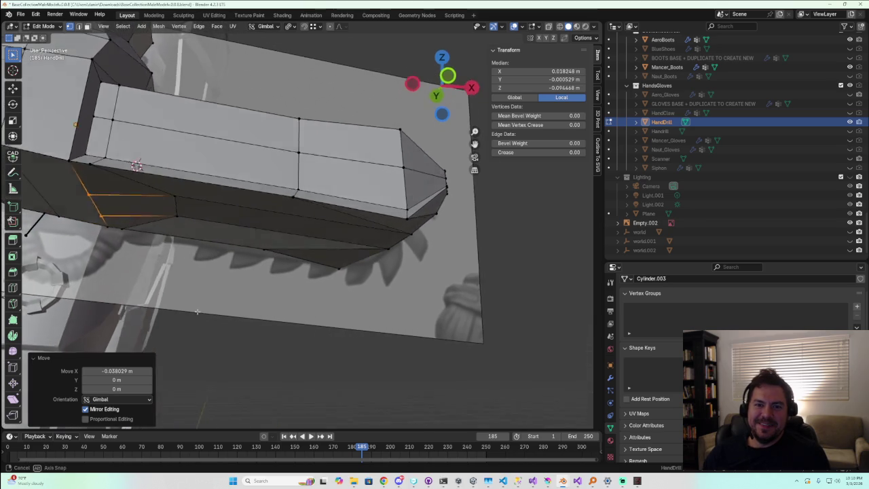
click(117, 118)
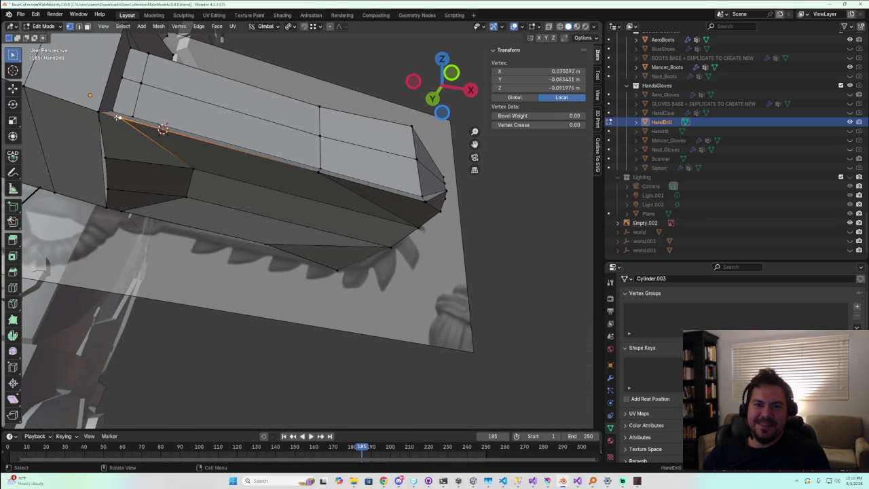
shift+click(124, 208)
shift+click(141, 83)
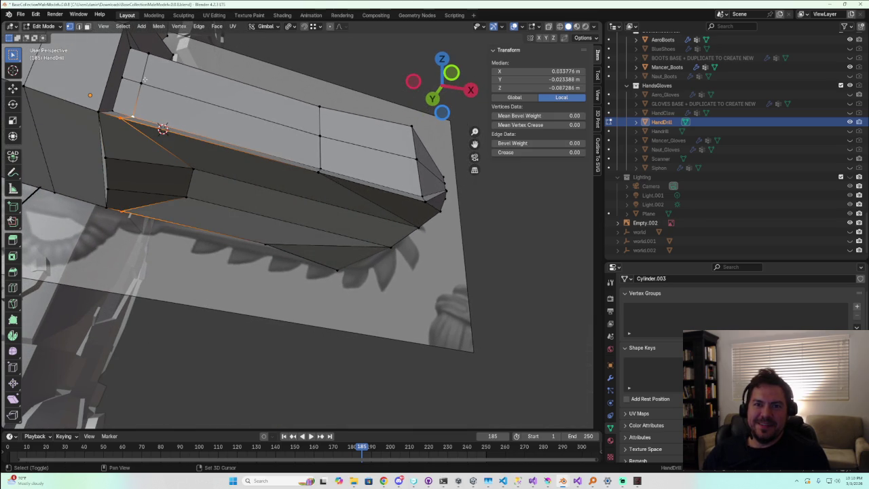
middle_drag(149, 59, 135, 268)
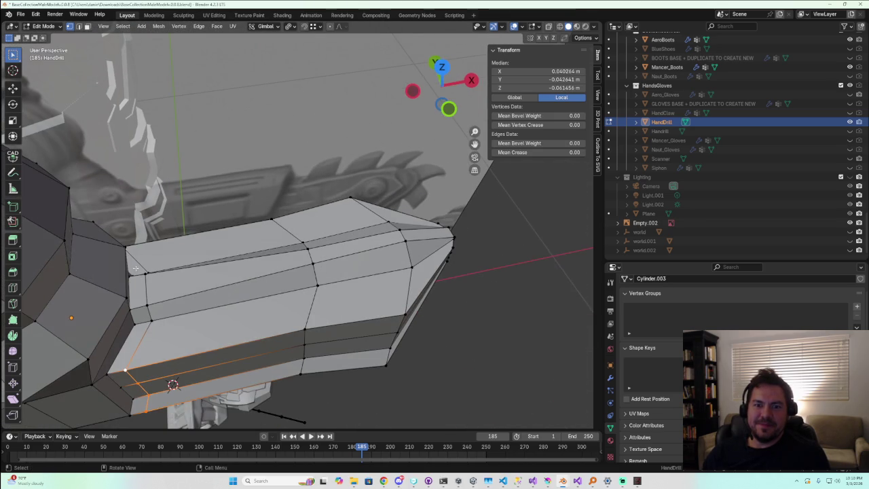
mouse_move(132, 262)
middle_down()
mouse_move(111, 277)
mouse_move(150, 187)
middle_up()
mouse_move(155, 144)
middle_down()
mouse_move(493, 232)
mouse_move(369, 204)
mouse_move(452, 211)
mouse_move(385, 150)
middle_up()
alt+shift+click(385, 150)
alt+shift+click(383, 211)
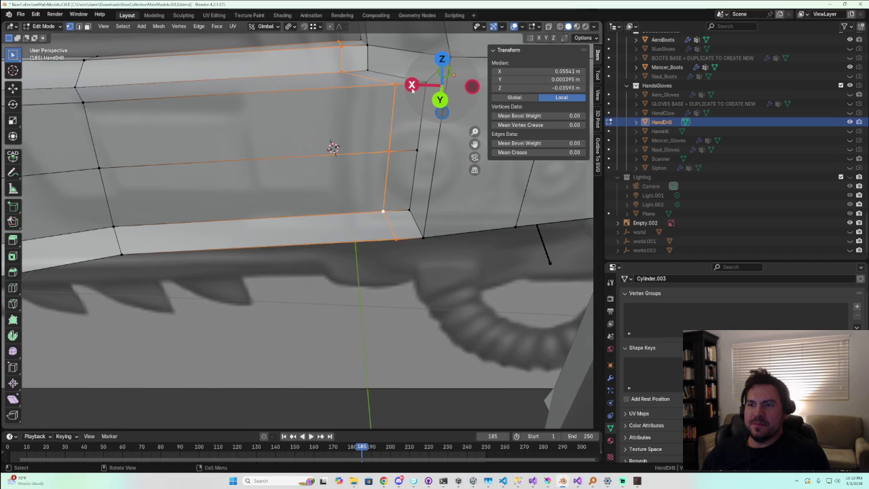
Narrow the selected wrist-end loops along Y in Right view
click(411, 86)
shift+middle_drag(251, 159, 261, 169)
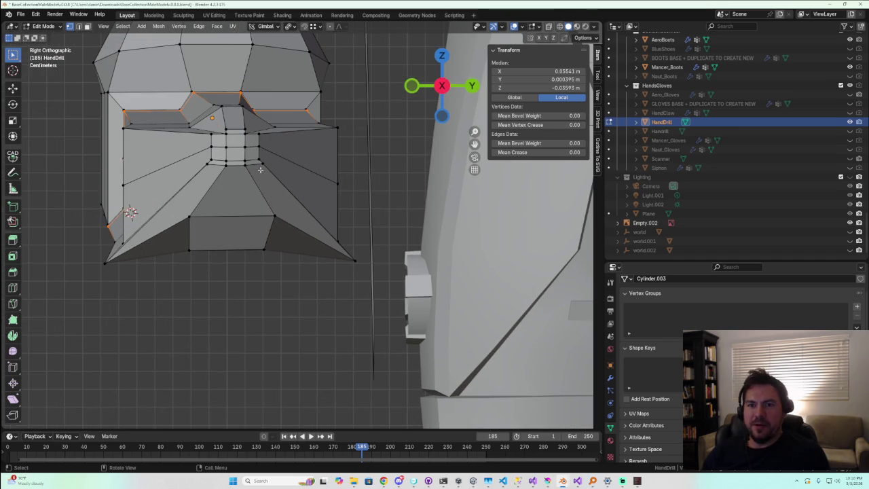
drag(440, 86, 443, 90)
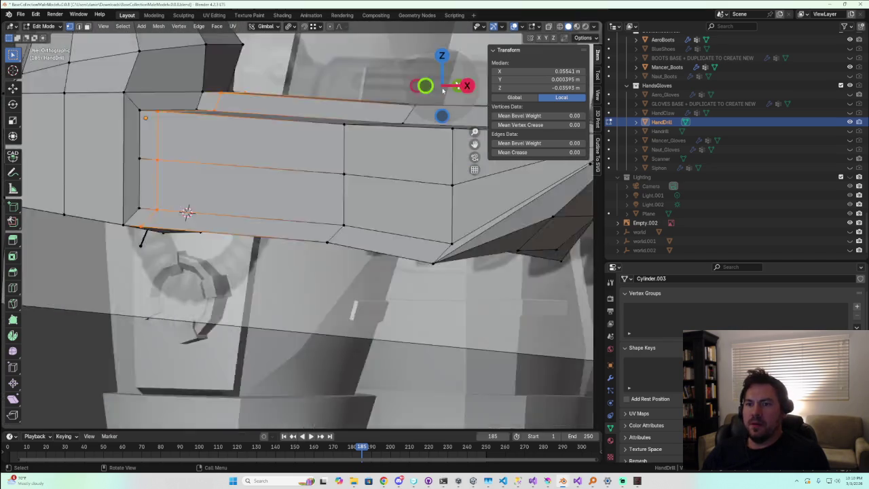
key(s)
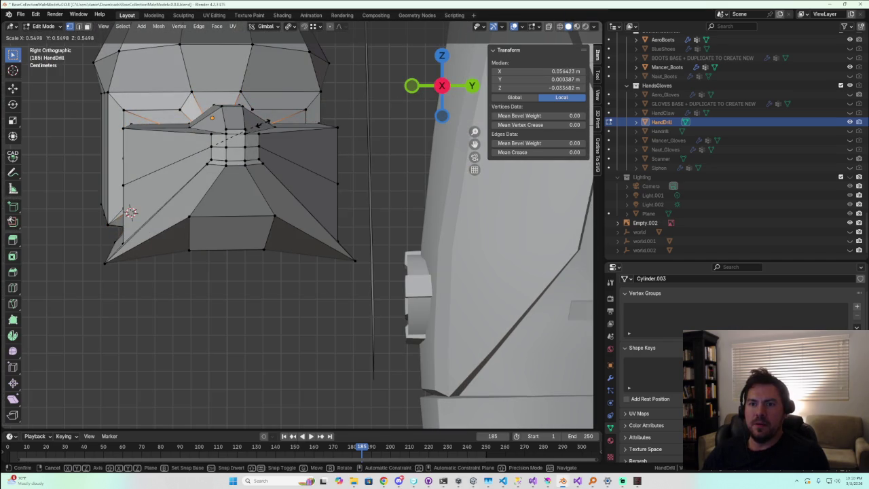
key(y)
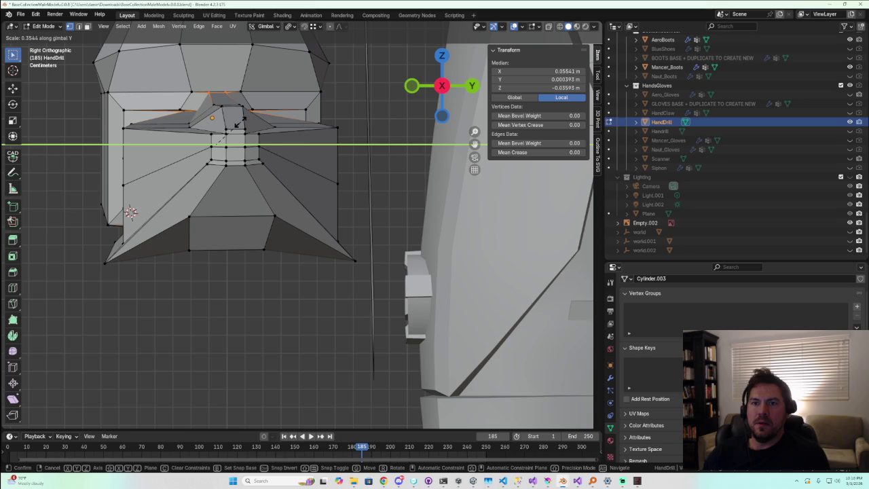
click(238, 123)
key(KP_Decimal)
mouse_move(238, 122)
middle_down()
mouse_move(288, 168)
mouse_move(295, 132)
mouse_move(259, 216)
mouse_move(195, 197)
middle_up()
Shrink the wrist-junction edge to 0.358 of its size
click(214, 197)
shift+click(238, 221)
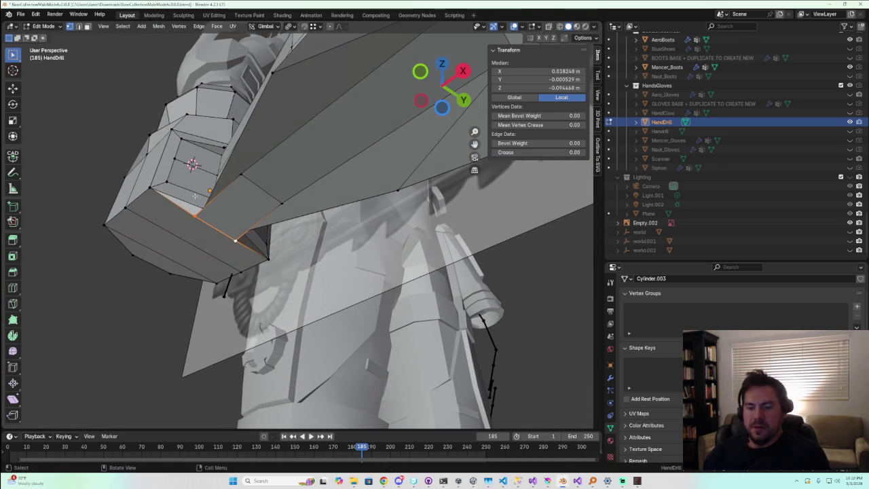
key(s)
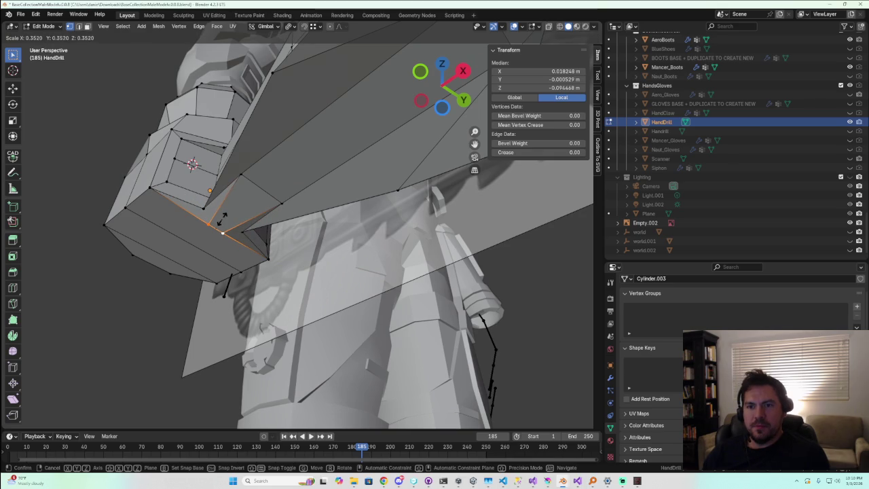
click(222, 219)
mouse_move(222, 218)
middle_down()
mouse_move(267, 270)
mouse_move(184, 314)
mouse_move(234, 311)
middle_up()
scroll(445, 242, up, 2)
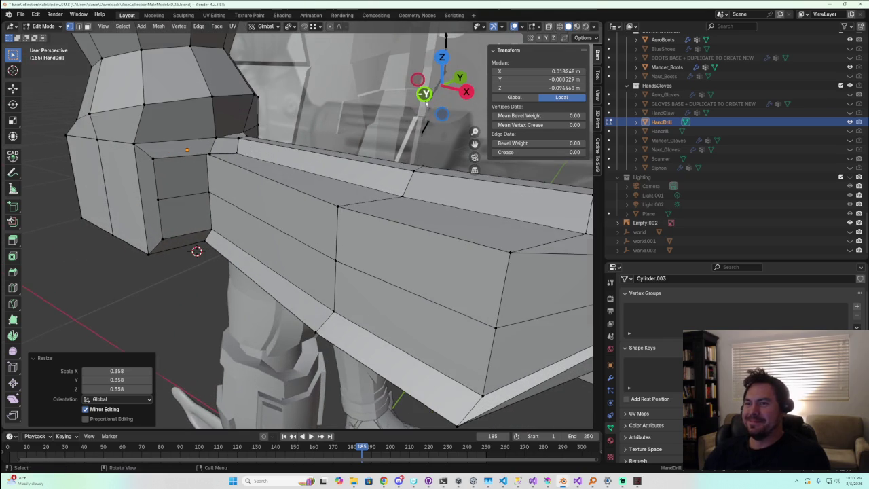
click(425, 98)
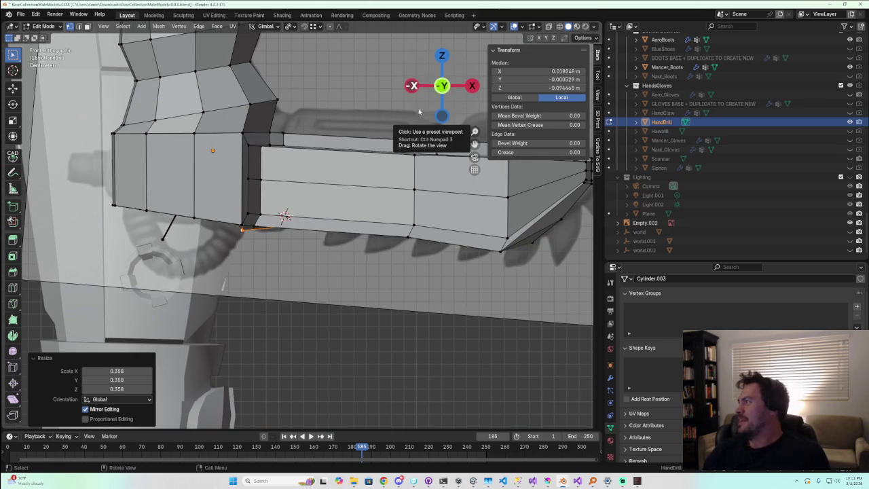
scroll(423, 210, down, 1)
scroll(423, 210, down, 1)
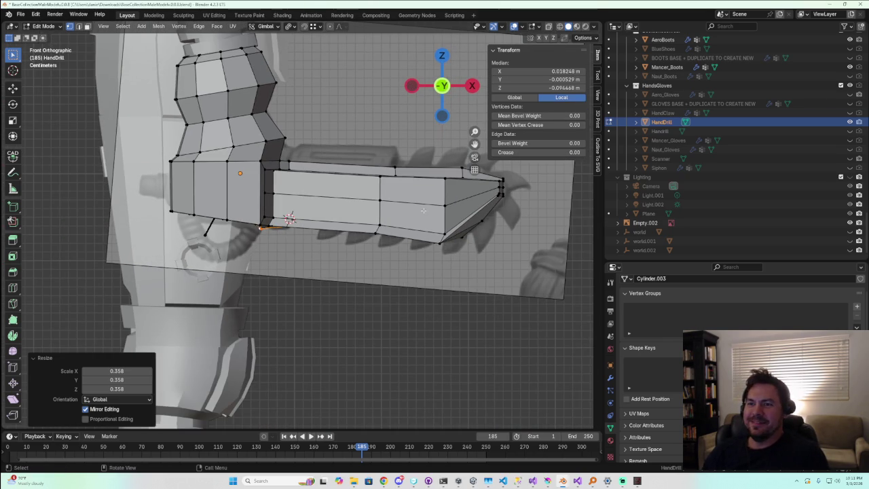
middle_drag(423, 211, 341, 240)
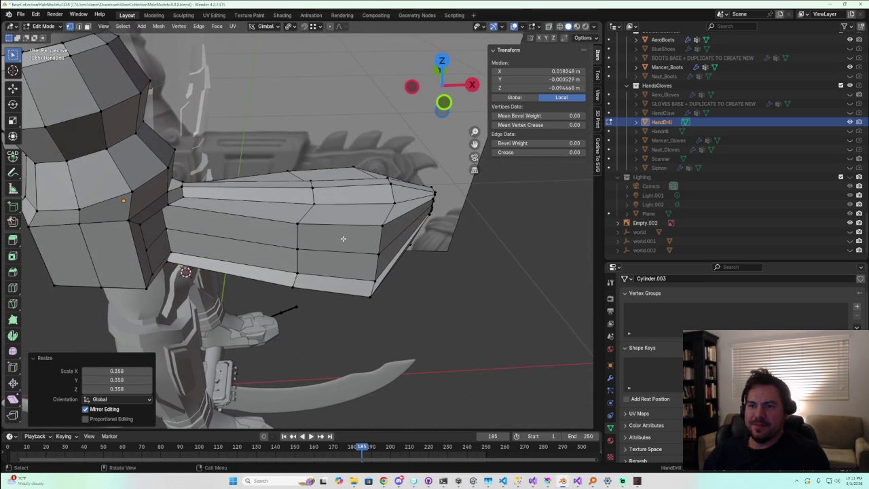
click(444, 103)
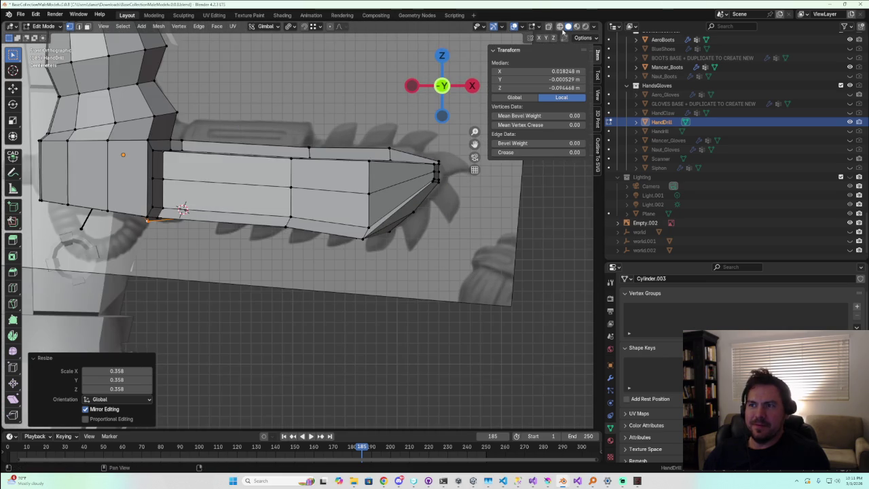
In X-ray, box-select the drill tip and squeeze it to about a fifth along Y
key(alt+z)
drag(269, 131, 421, 277)
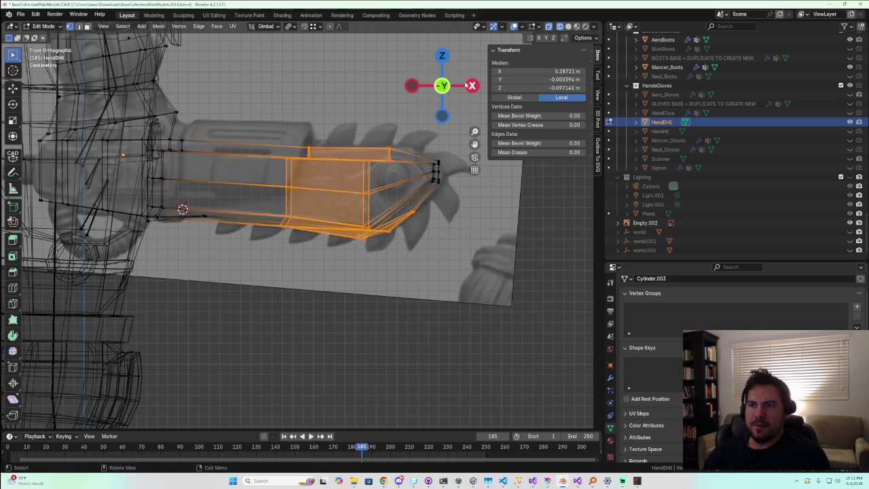
click(472, 85)
key(s)
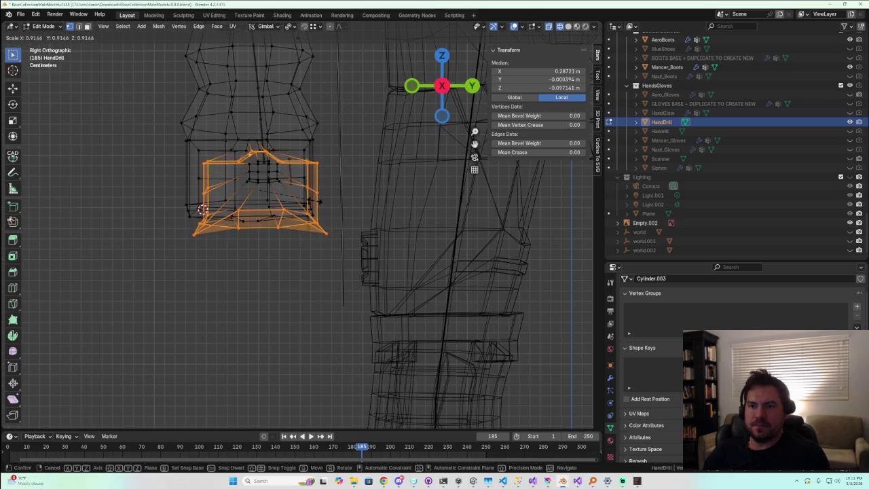
key(y)
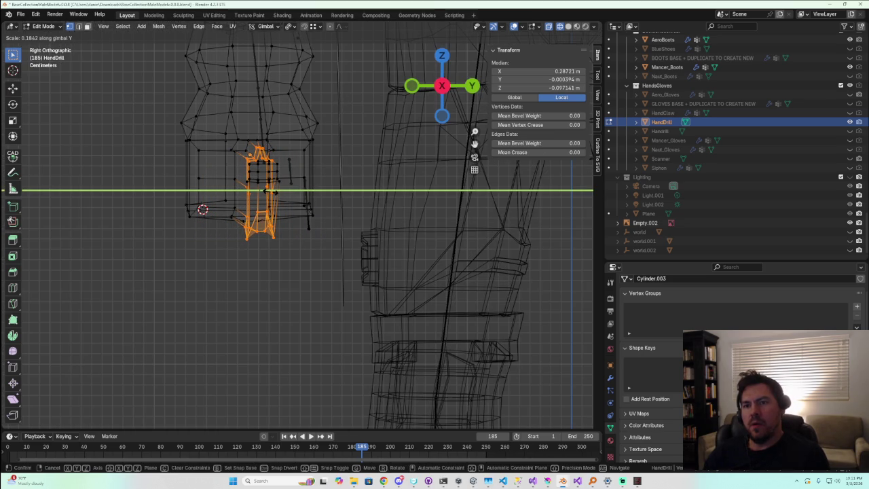
click(272, 192)
Deselect, restore solid shading and select the edges at the drill's wrist end
key(alt+a)
middle_drag(252, 301, 325, 296)
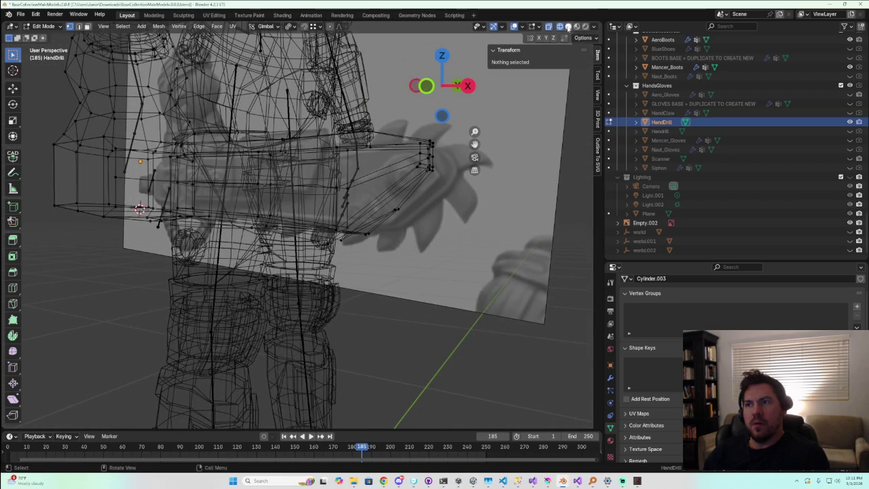
click(567, 26)
mouse_move(285, 231)
middle_down()
mouse_move(320, 235)
mouse_move(251, 177)
mouse_move(307, 176)
mouse_move(219, 232)
middle_up()
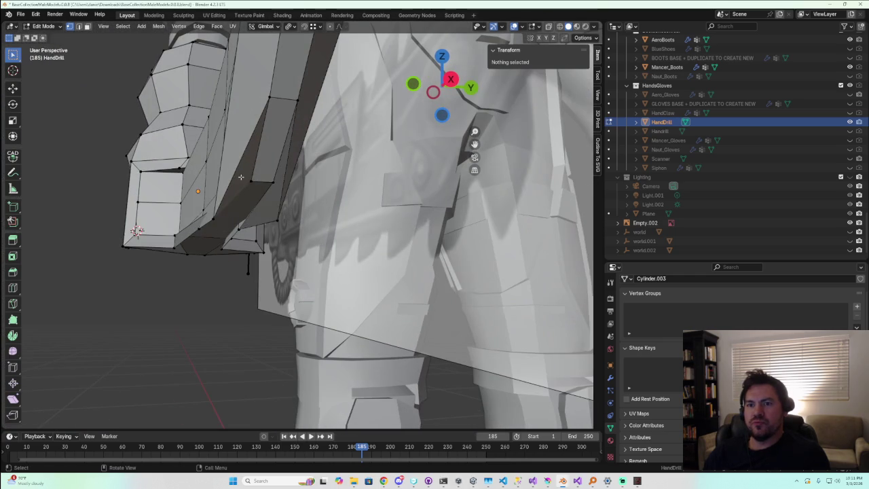
alt+click(274, 213)
Reposition the wrist-end edge loop and slide the arm's bottom edge lower
key(g)
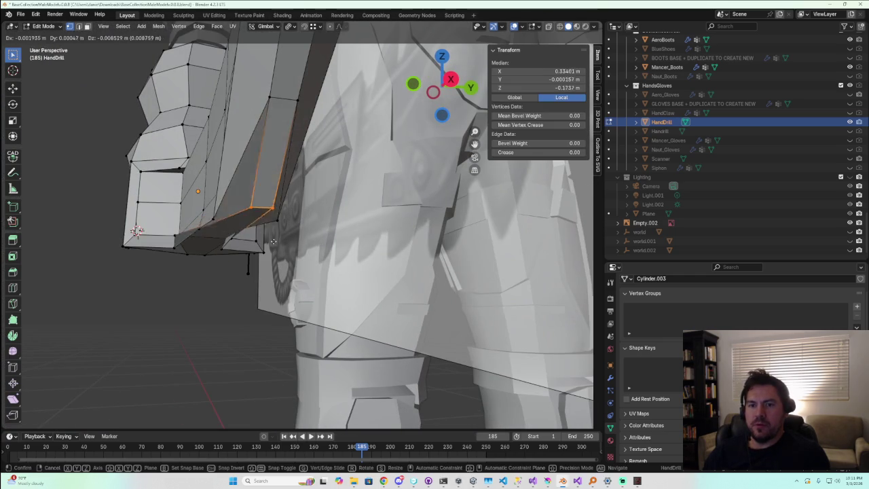
mouse_move(268, 299)
middle_down()
mouse_move(224, 282)
mouse_move(332, 266)
mouse_move(285, 187)
middle_up()
click(227, 284)
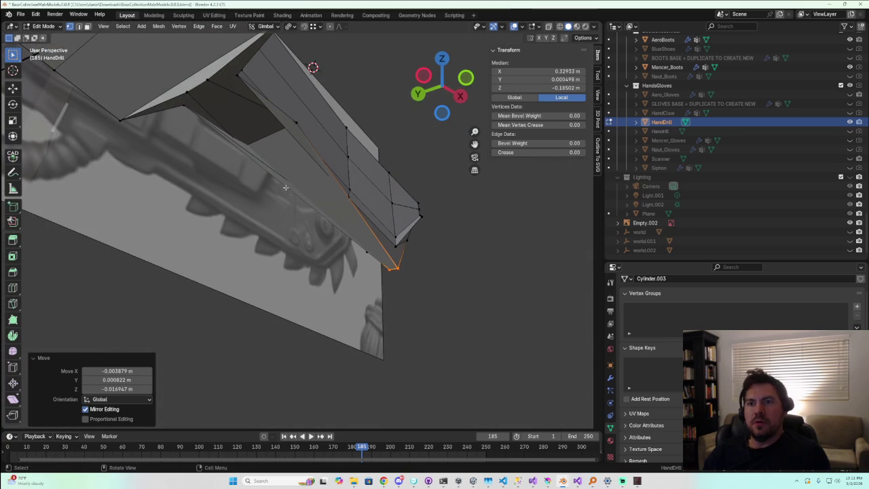
click(301, 121)
mouse_move(294, 122)
middle_down()
mouse_move(278, 158)
mouse_move(378, 174)
middle_up()
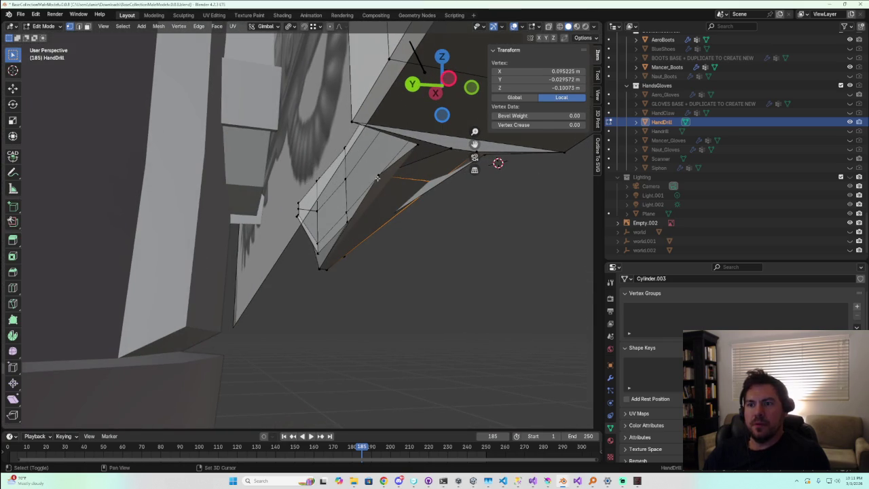
shift+click(377, 175)
middle_drag(437, 214, 349, 235)
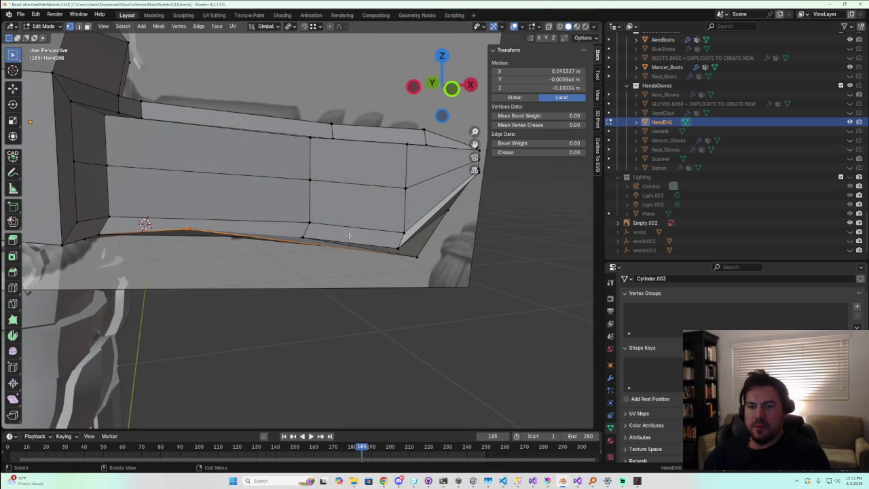
key(g)
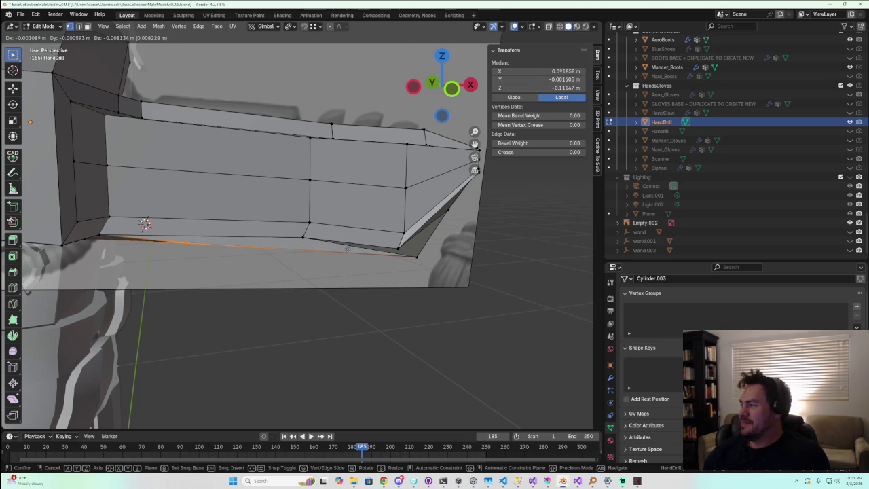
click(346, 248)
Shrink the bottom edge to 0.725 and select the underside point vertices
mouse_move(346, 248)
middle_down()
mouse_move(321, 221)
mouse_move(284, 275)
mouse_move(203, 255)
middle_up()
scroll(203, 255, up, 4)
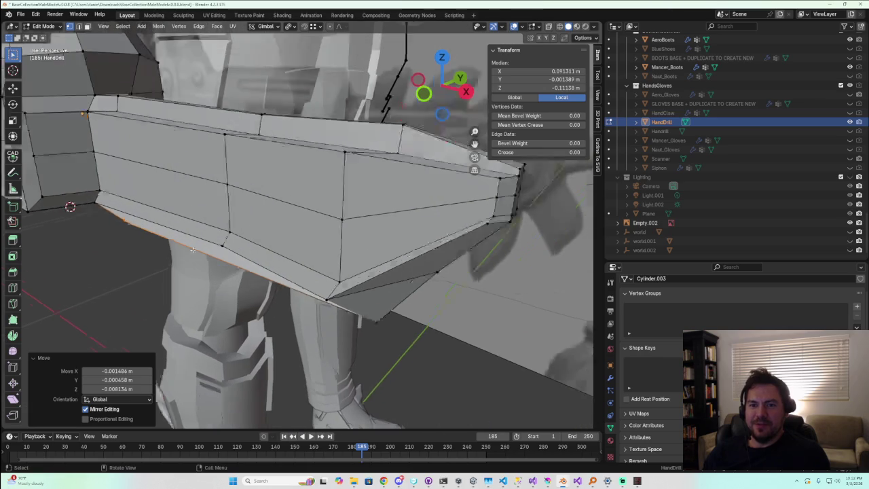
key(s)
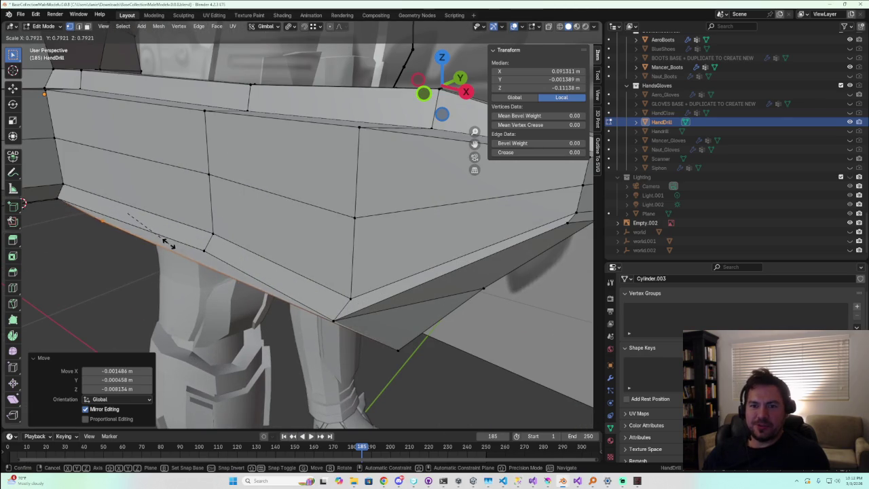
click(164, 242)
scroll(164, 242, down, 4)
middle_drag(164, 242, 207, 211)
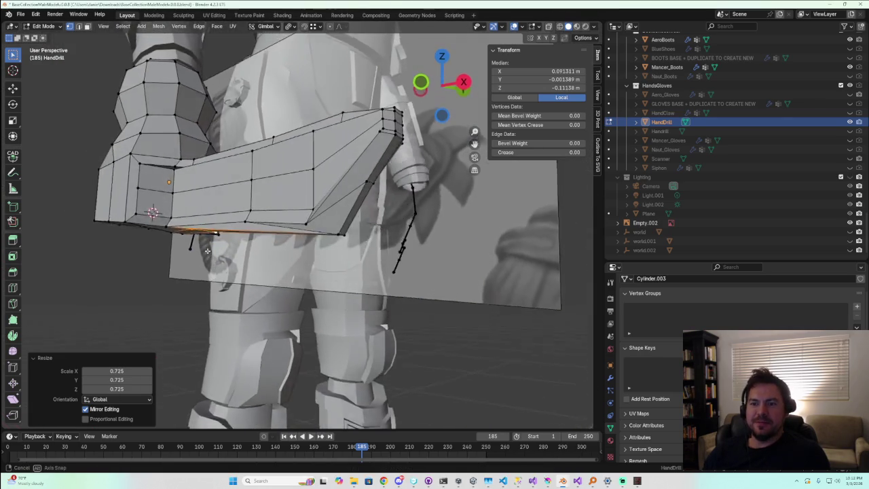
mouse_move(208, 197)
middle_down()
mouse_move(142, 249)
mouse_move(166, 276)
mouse_move(282, 253)
middle_up()
click(203, 263)
shift+click(223, 233)
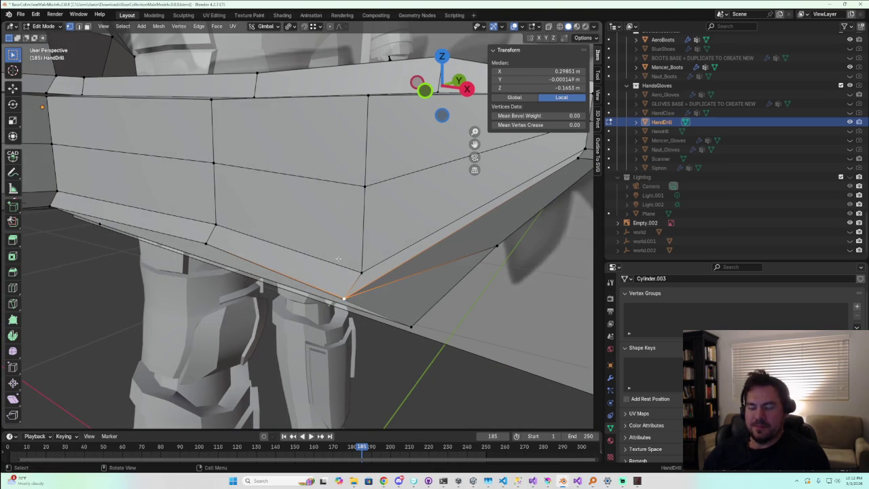
Move the underside point vertices, then adjust them along Z in Right view
key(g)
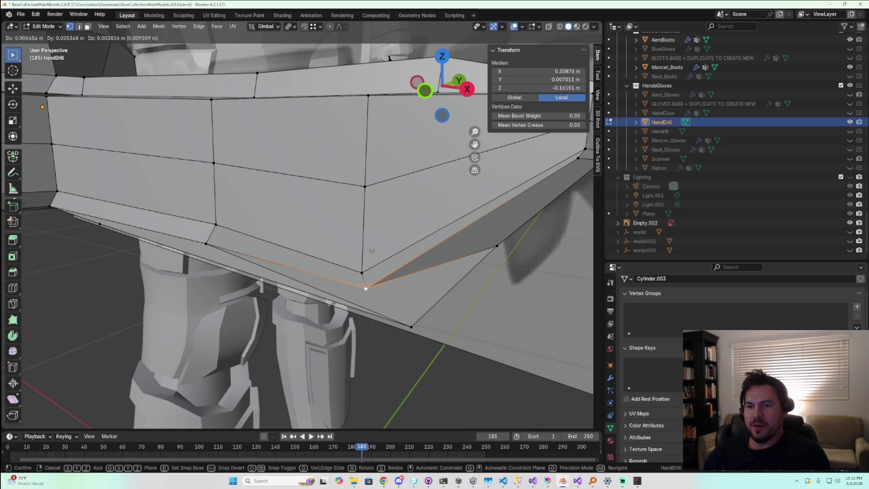
click(373, 253)
mouse_move(374, 253)
middle_down()
mouse_move(397, 275)
mouse_move(297, 224)
mouse_move(267, 232)
mouse_move(256, 215)
mouse_move(226, 216)
mouse_move(233, 214)
middle_up()
scroll(256, 215, up, 3)
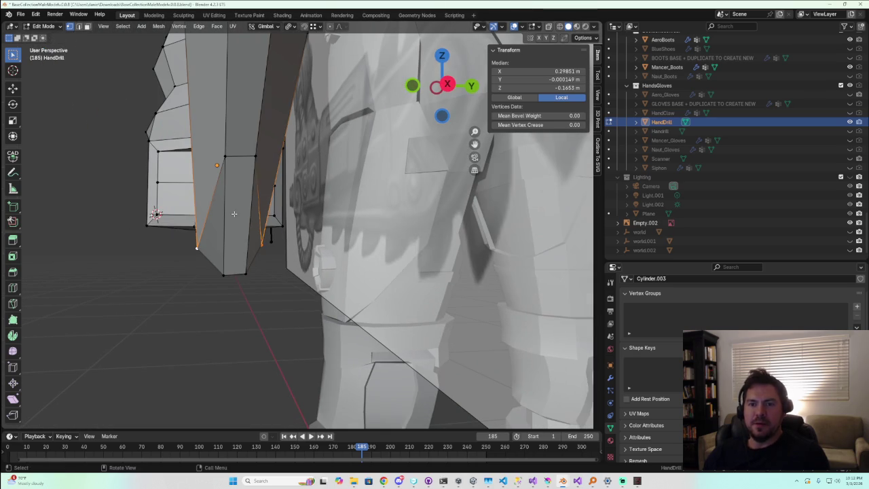
click(447, 84)
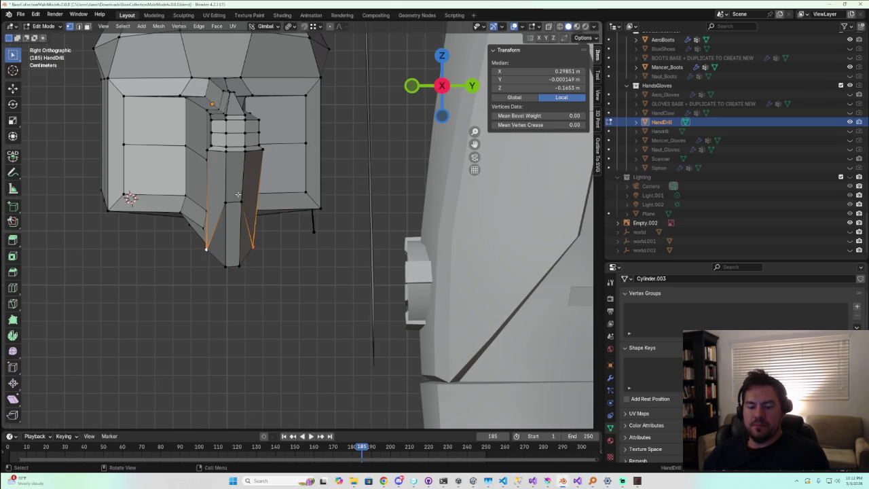
key(g)
key(z)
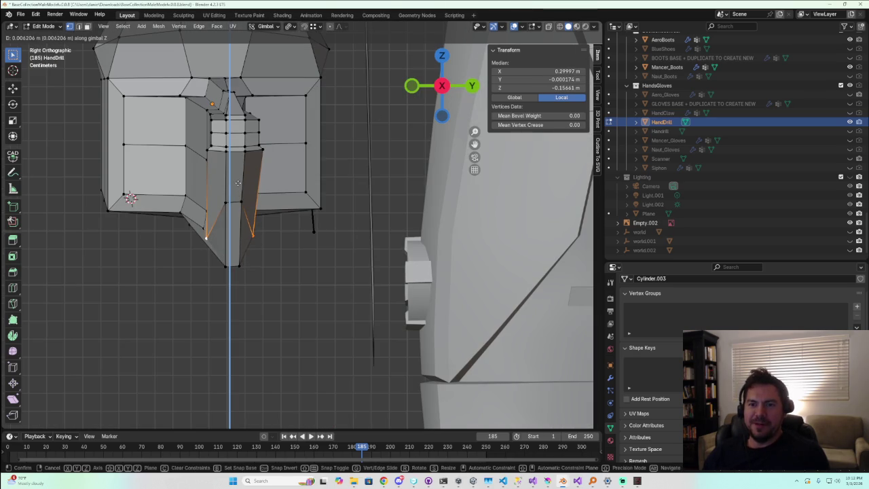
click(238, 183)
middle_drag(238, 182, 269, 230)
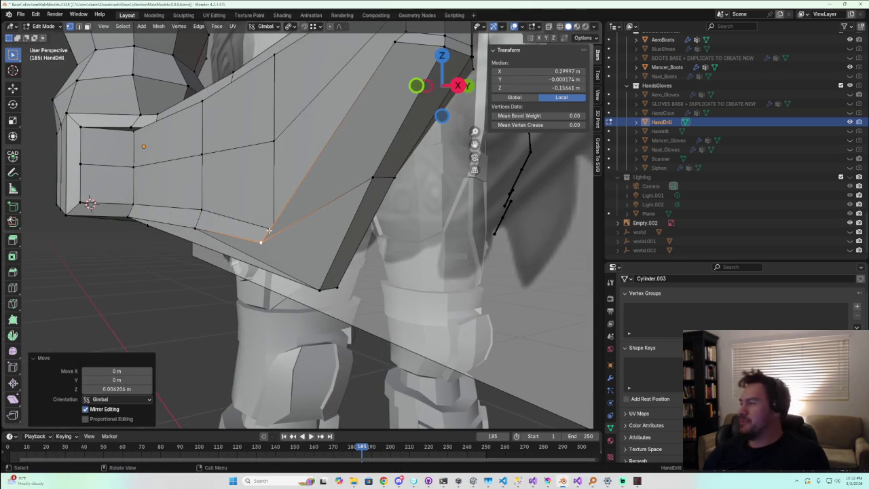
Push the underside point about 0.018 m along X in Front view and deselect
key(KP_1)
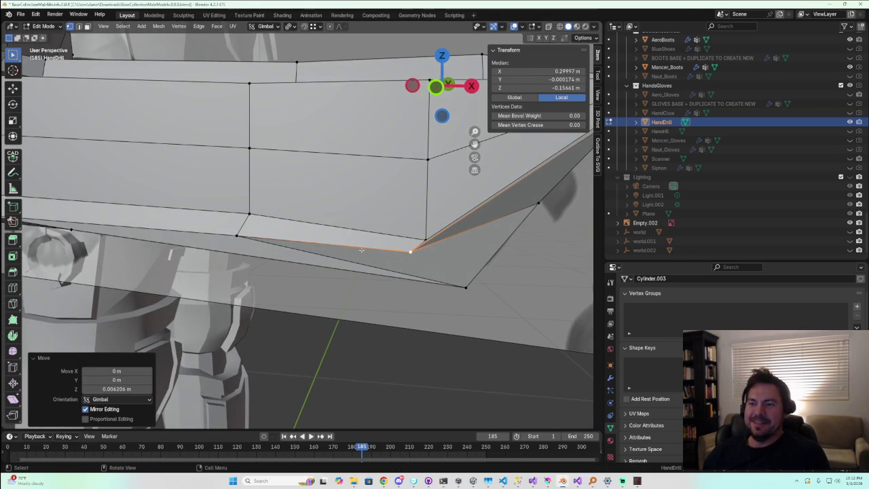
scroll(427, 249, down, 1)
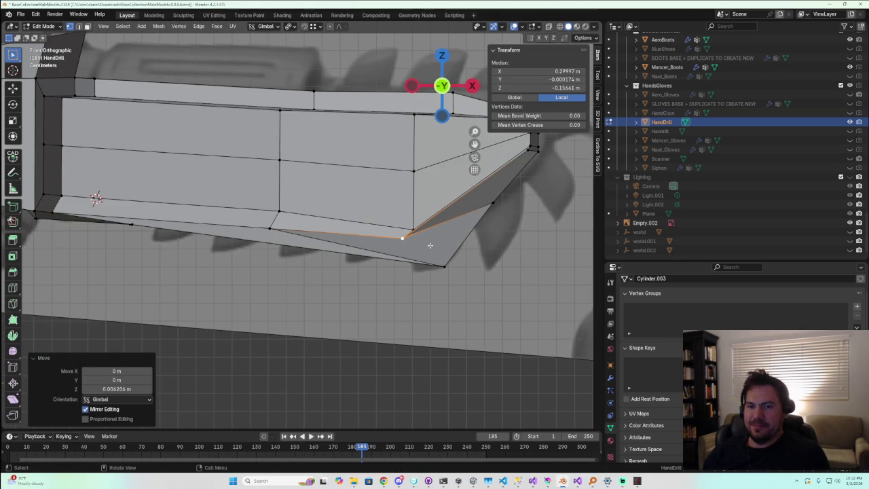
key(g)
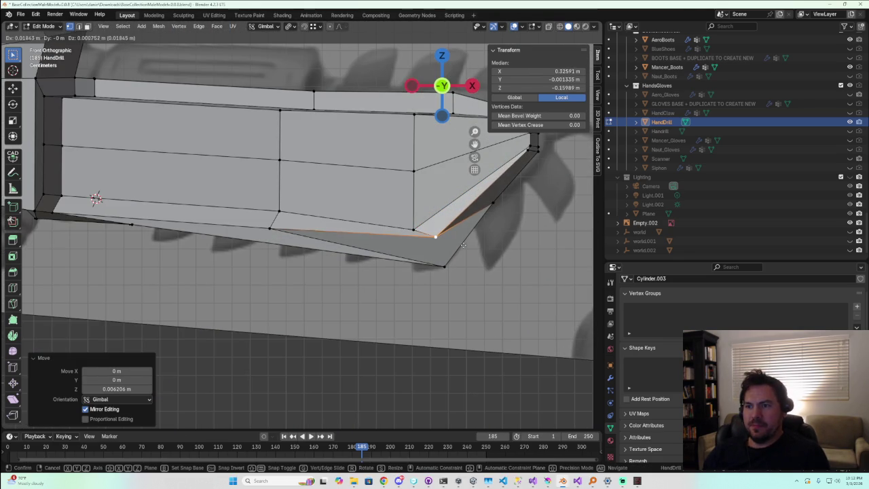
click(463, 247)
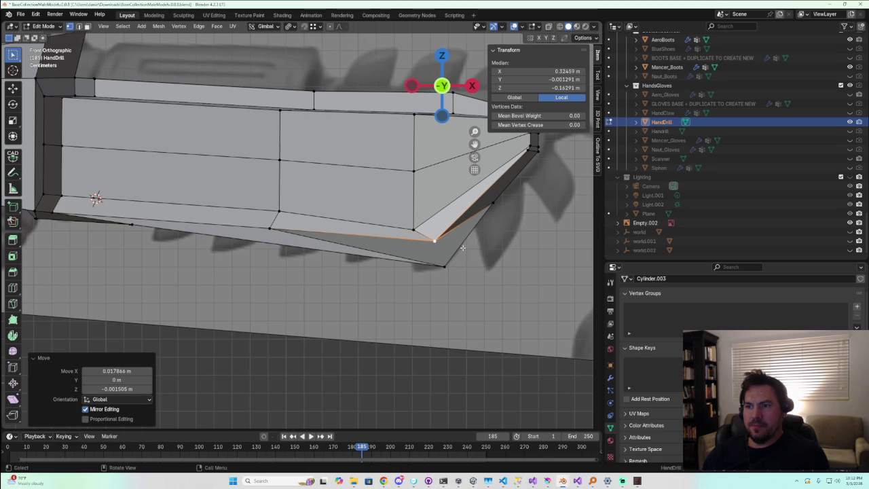
click(465, 314)
mouse_move(466, 330)
middle_down()
mouse_move(350, 309)
mouse_move(250, 312)
mouse_move(358, 311)
mouse_move(323, 330)
middle_up()
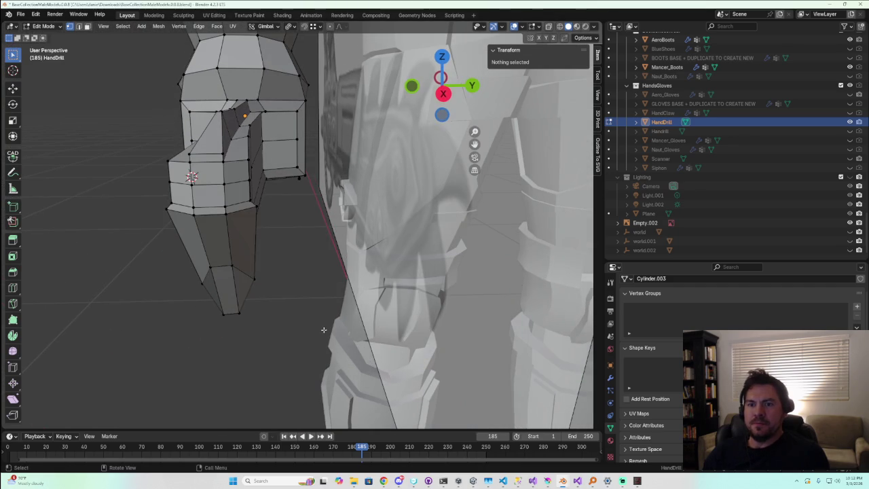
Select the front tip's lower edge ring and try a move, then cancel it
shift+click(165, 210)
shift+click(226, 215)
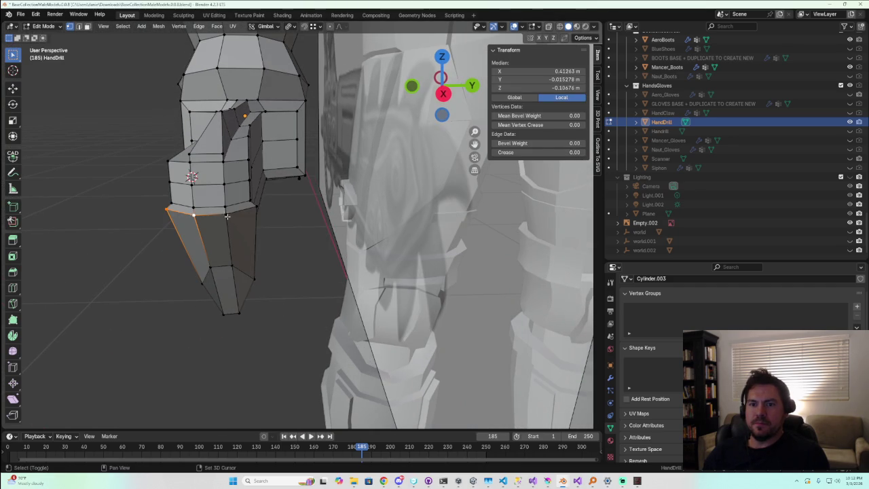
click(274, 213)
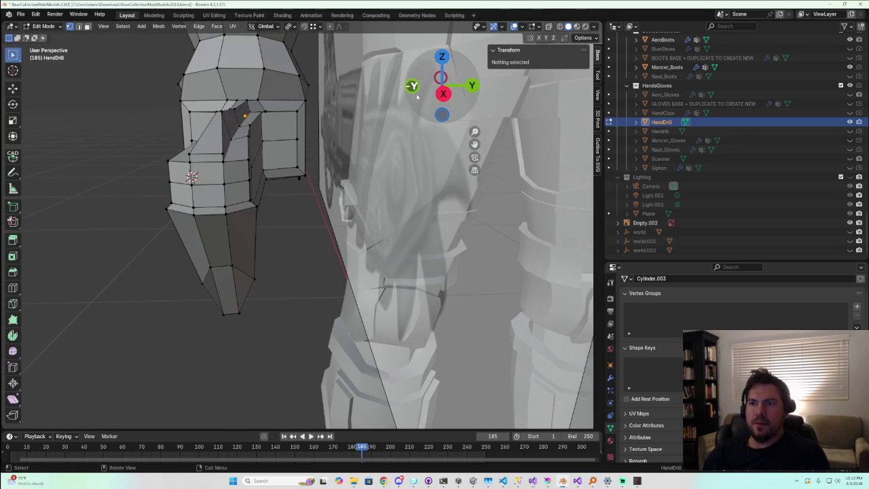
ctrl+alt+click(275, 214)
click(412, 86)
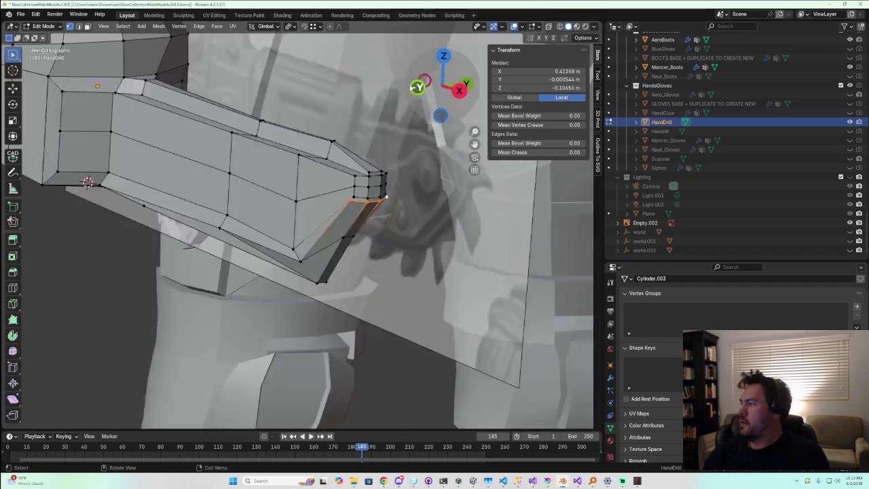
shift+middle_drag(371, 158, 390, 200)
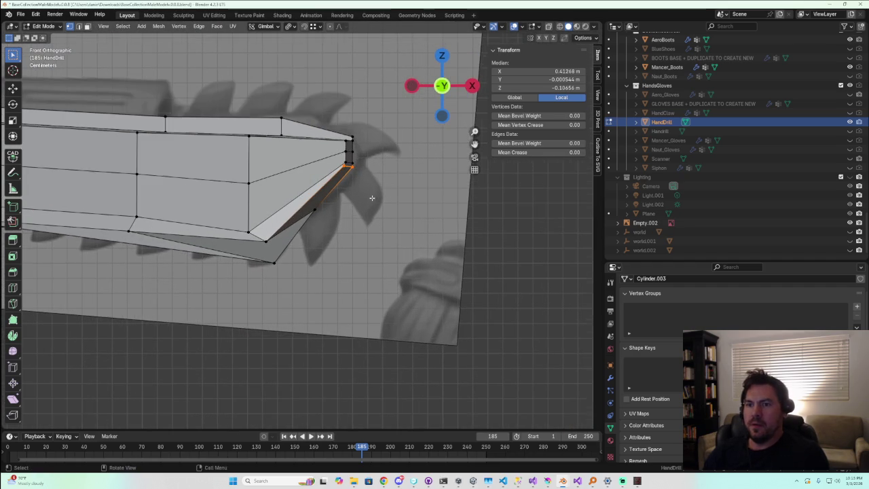
scroll(392, 200, down, 1)
key(g)
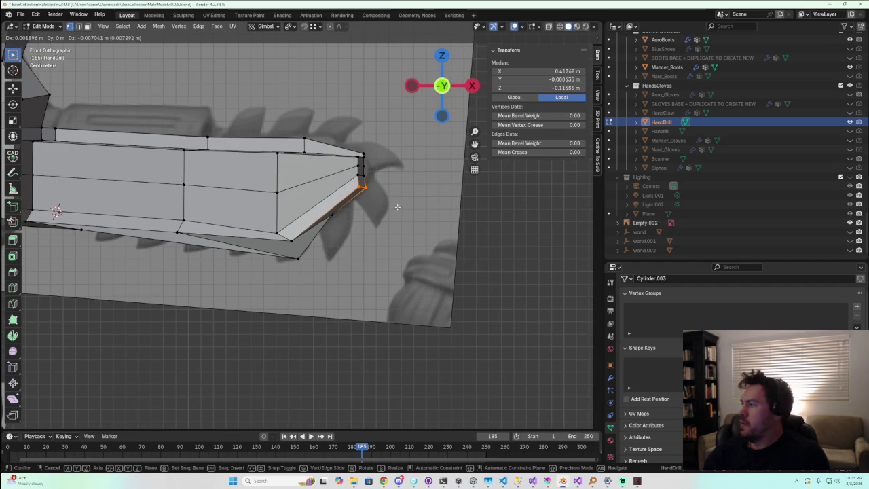
right_click(397, 206)
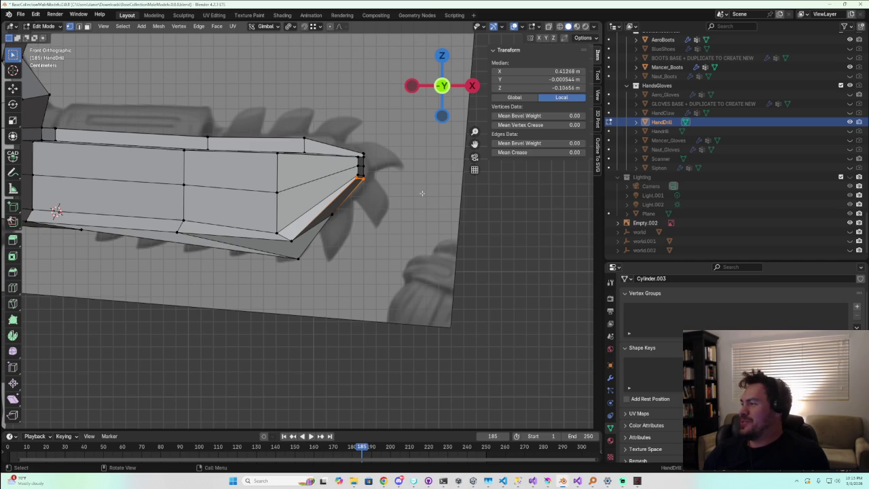
Lower the tip vertex about 0.0087 m along Z
mouse_move(372, 175)
middle_down()
mouse_move(333, 166)
mouse_move(355, 156)
middle_up()
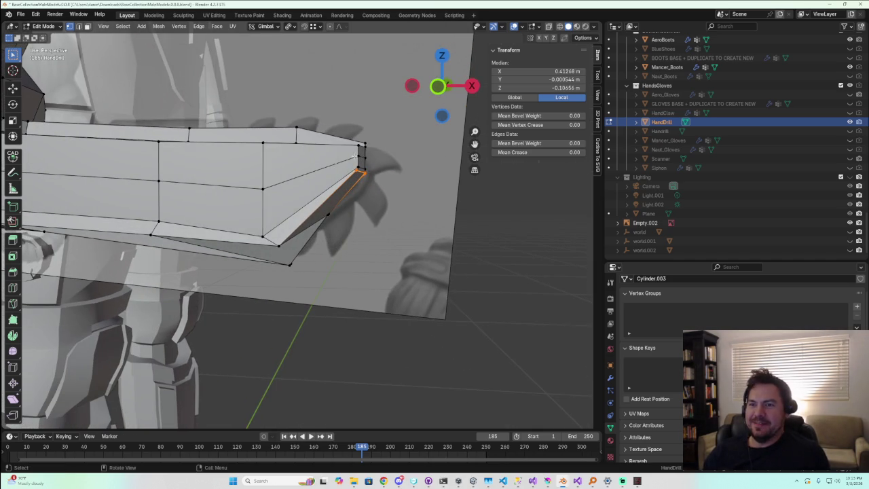
click(438, 85)
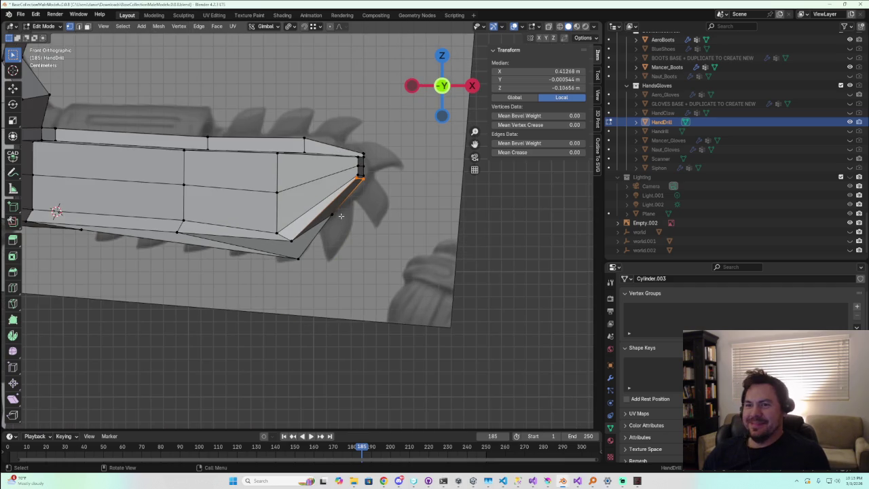
middle_drag(357, 214, 364, 196)
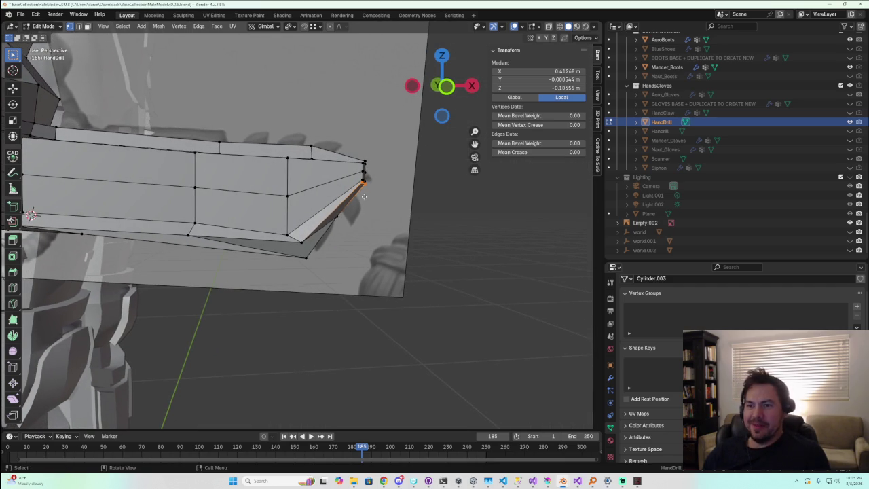
key(g)
key(z)
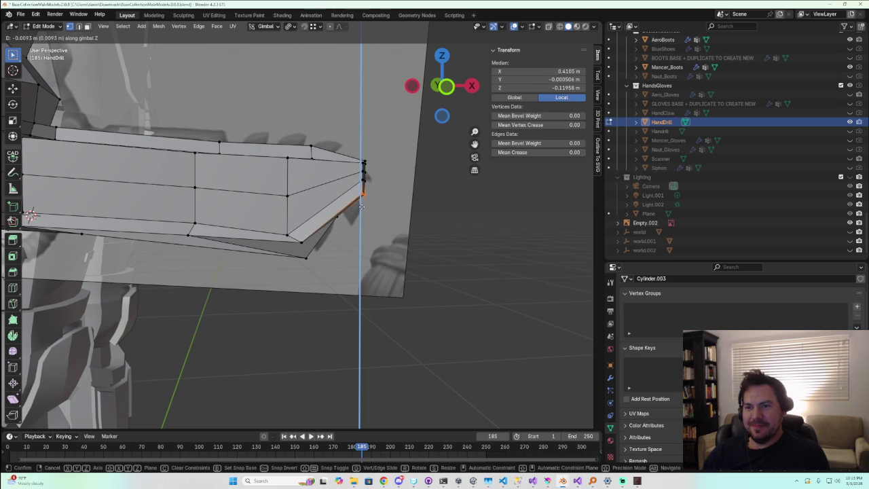
click(362, 205)
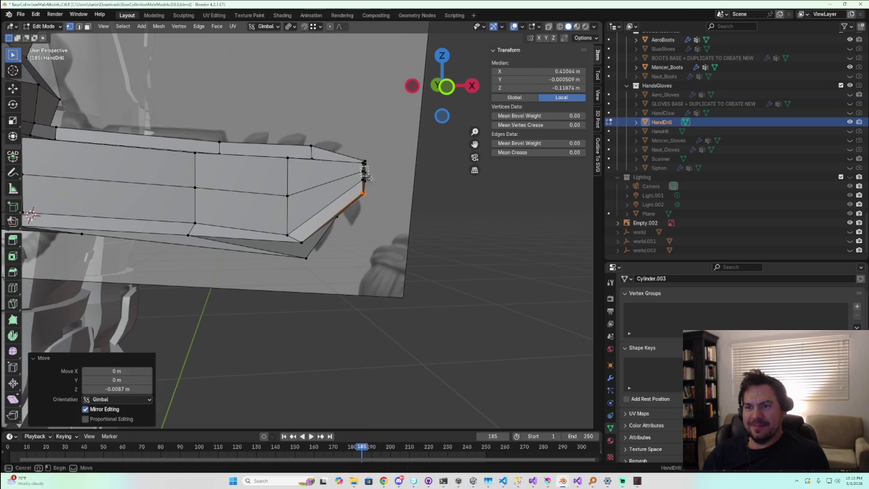
middle_drag(365, 175, 249, 198)
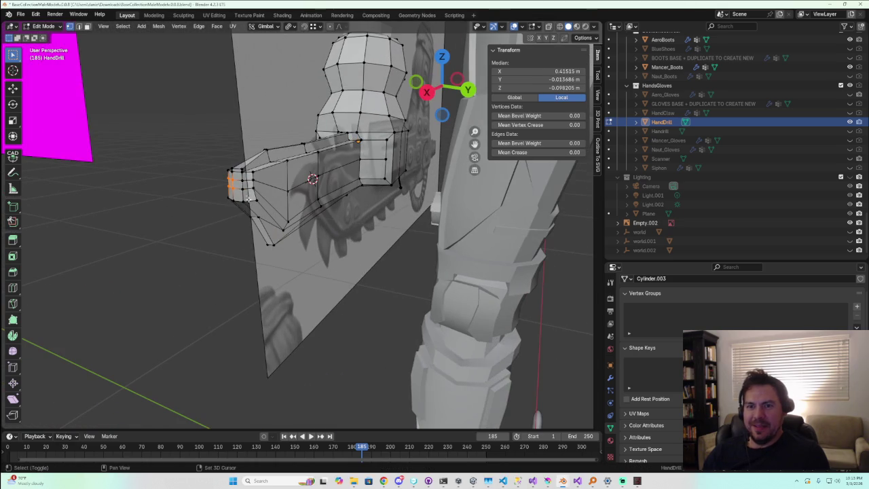
Select the drill's front tip vertex and nudge it to a new position in Front view
drag(266, 192, 268, 194)
middle_drag(285, 197, 362, 205)
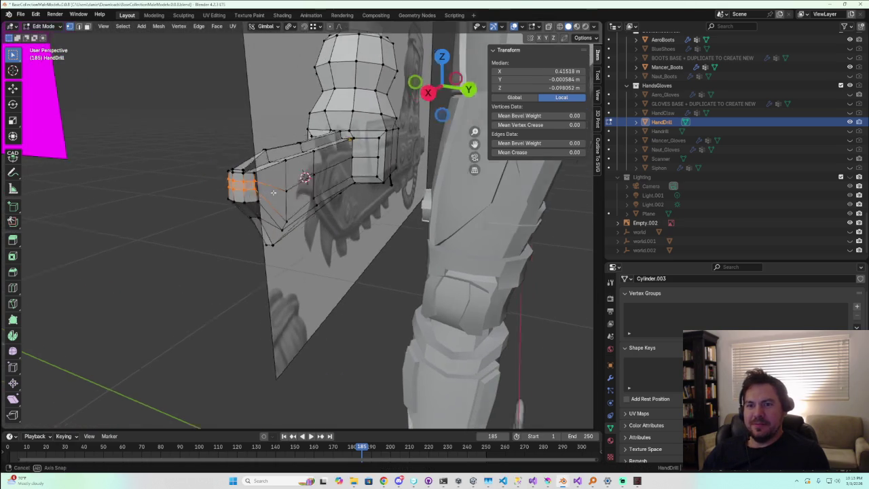
click(427, 96)
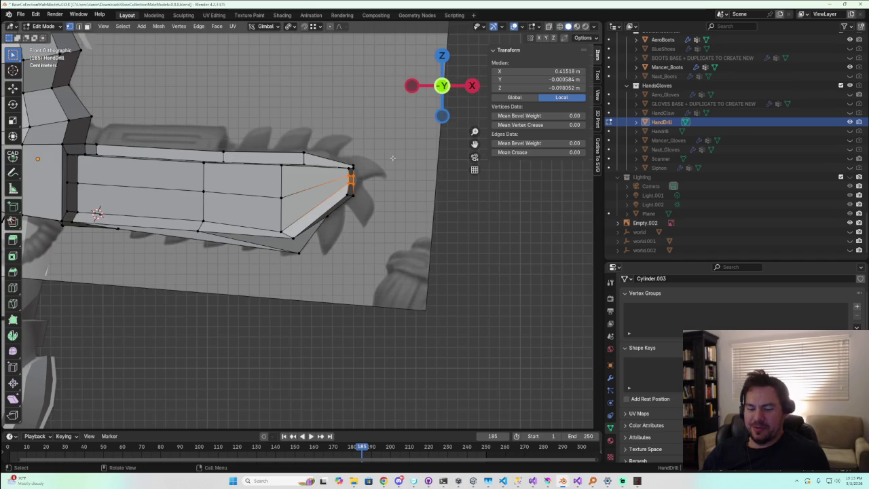
key(g)
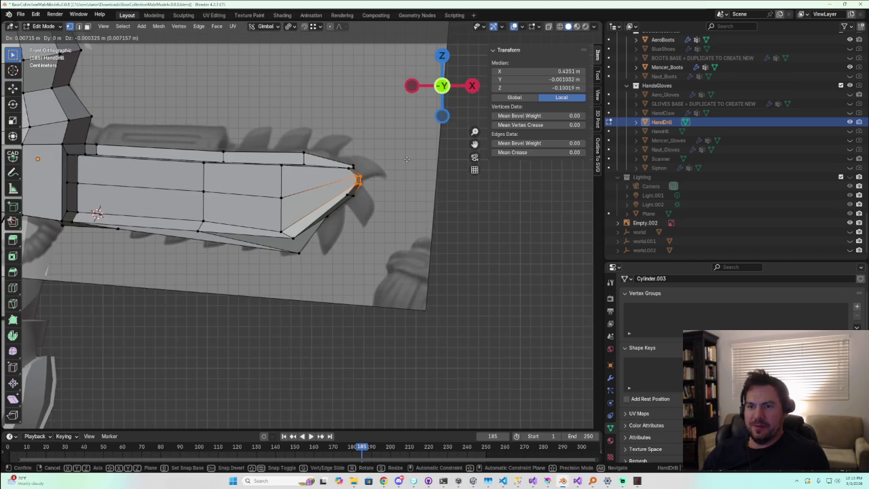
click(406, 159)
Clear the selection and orbit and zoom in to inspect the drill tip and junction
click(451, 254)
mouse_move(423, 345)
middle_down()
mouse_move(348, 364)
mouse_move(310, 297)
mouse_move(363, 281)
mouse_move(363, 305)
middle_up()
scroll(386, 349, up, 4)
scroll(307, 324, up, 2)
scroll(229, 269, up, 1)
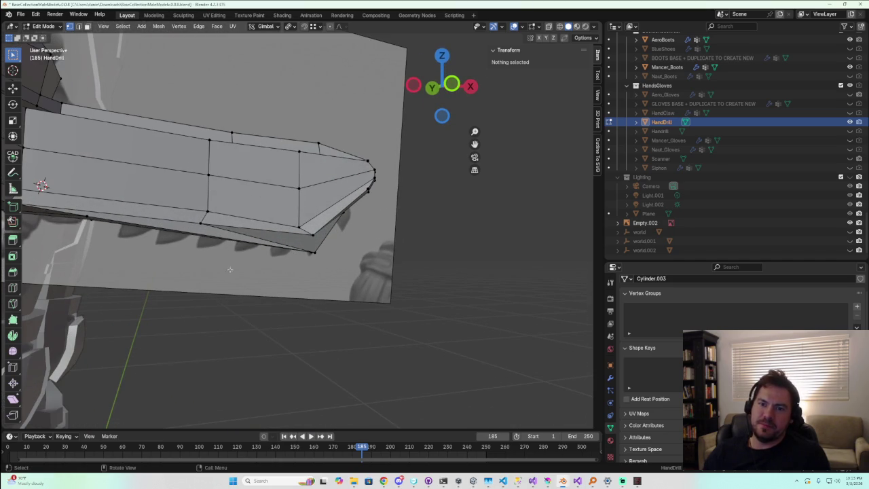
click(201, 221)
mouse_move(202, 221)
middle_down()
mouse_move(78, 241)
mouse_move(271, 261)
middle_up()
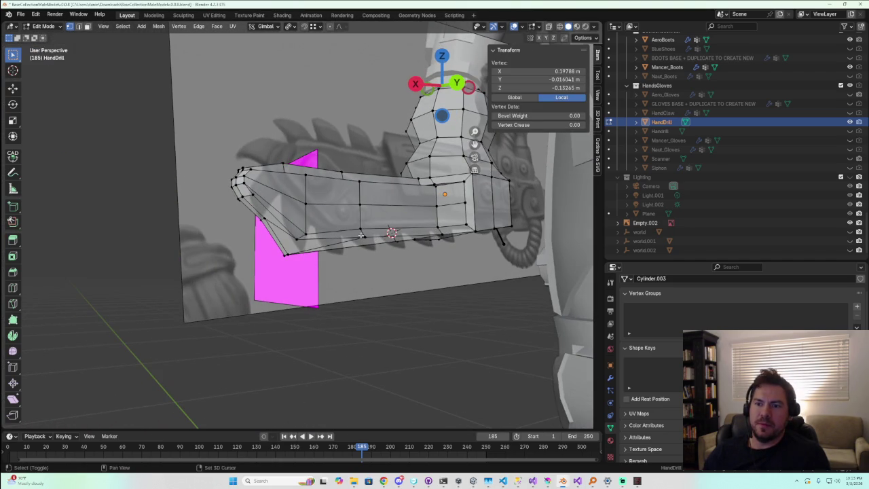
click(313, 350)
mouse_move(313, 349)
middle_down()
mouse_move(345, 332)
mouse_move(330, 336)
middle_up()
scroll(204, 286, up, 2)
scroll(164, 256, up, 2)
Select the drill-base edge loop plus a corner vertex, then cancel a trial move in Front view
alt+click(164, 257)
mouse_move(164, 257)
middle_down()
mouse_move(199, 263)
mouse_move(304, 332)
middle_up()
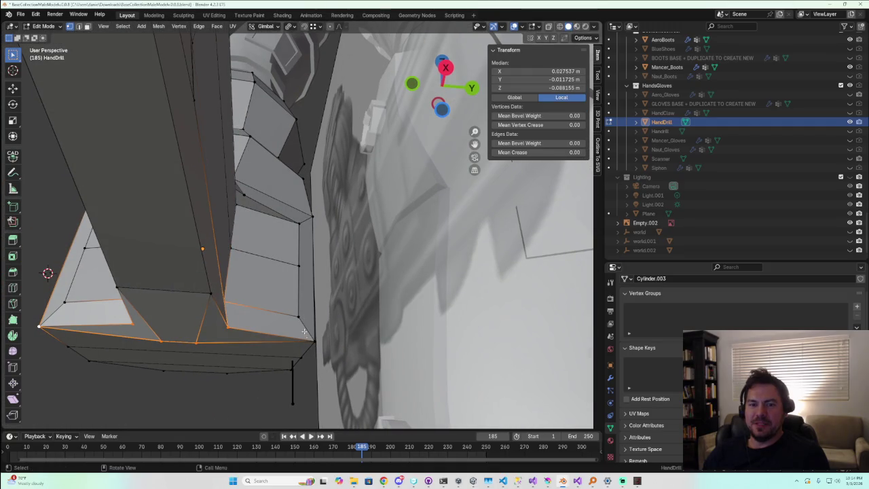
shift+click(306, 324)
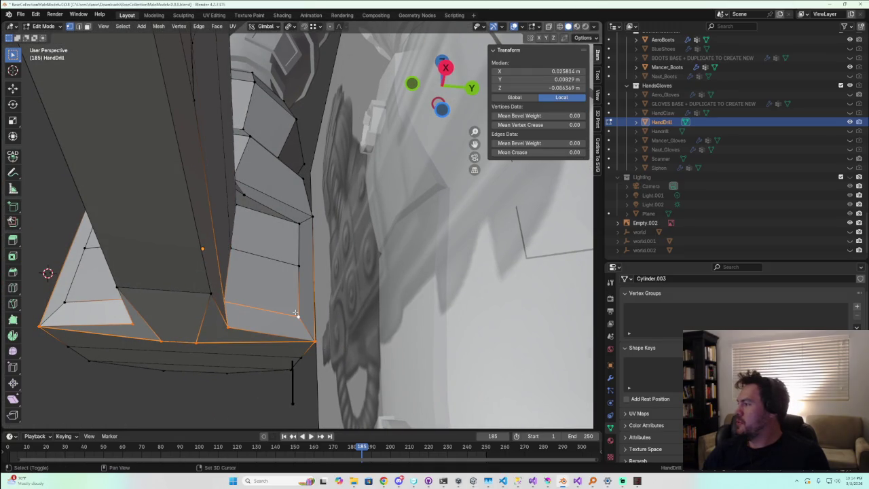
mouse_move(306, 324)
middle_down()
mouse_move(201, 345)
mouse_move(194, 335)
middle_up()
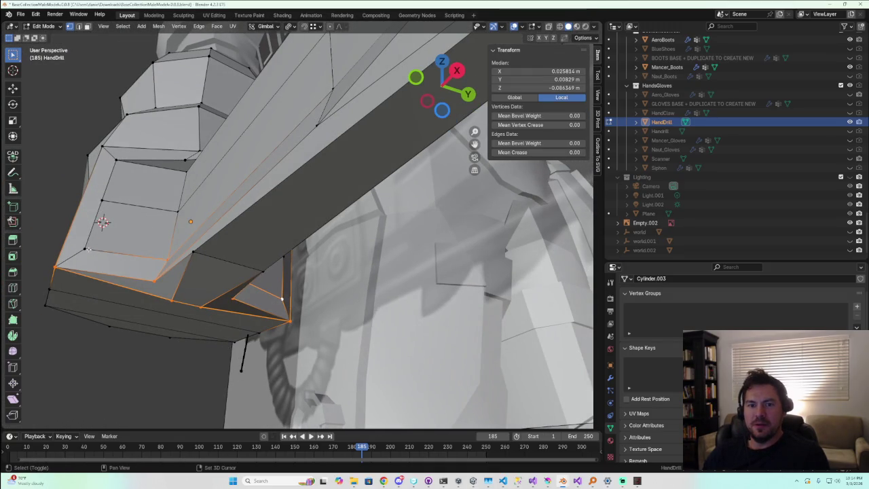
mouse_move(87, 249)
middle_down()
mouse_move(153, 284)
mouse_move(204, 252)
middle_up()
click(443, 70)
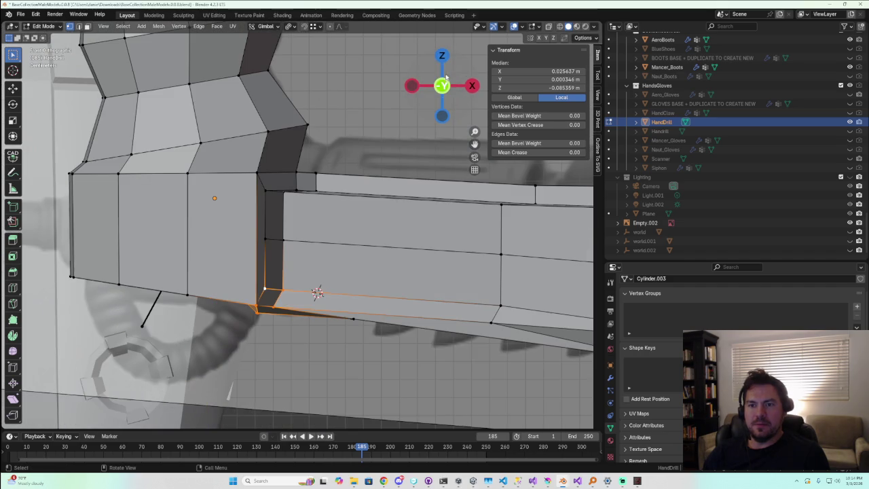
key(g)
key(g)
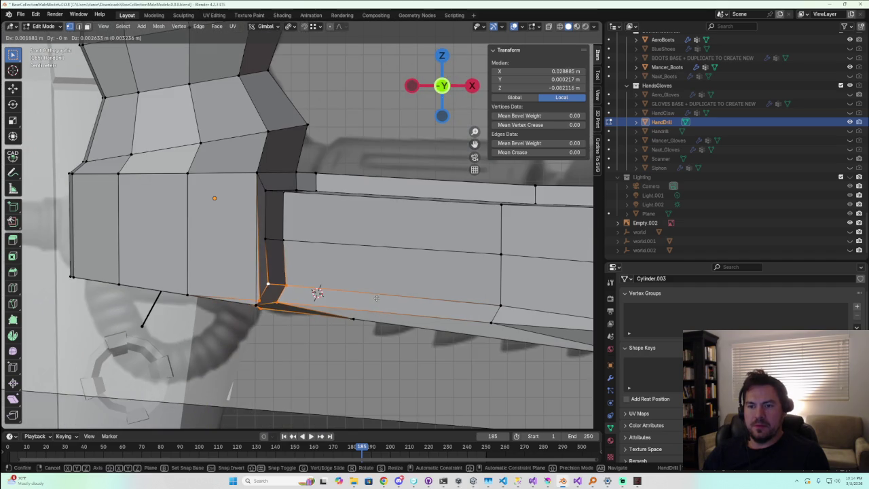
key(Escape)
Pull the single wrist-corner vertex down and to the left
mouse_move(289, 309)
middle_down()
mouse_move(256, 258)
mouse_move(284, 279)
middle_up()
click(180, 196)
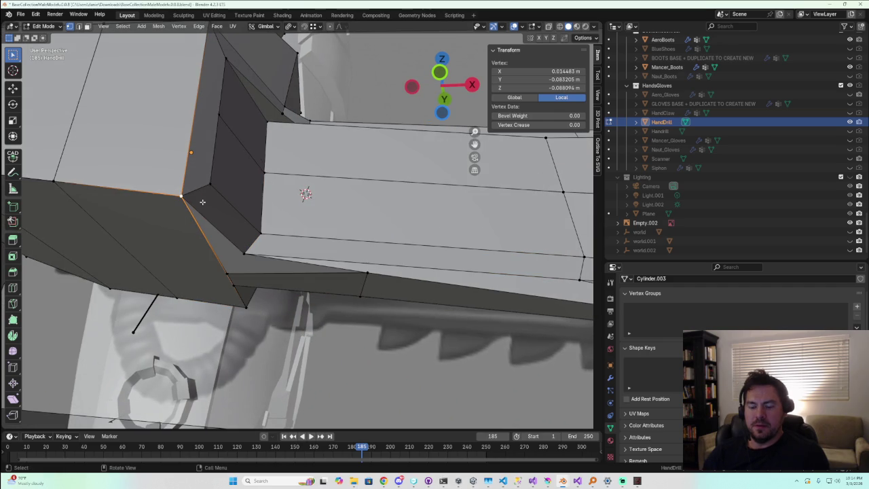
key(g)
click(175, 222)
middle_drag(175, 222, 309, 194)
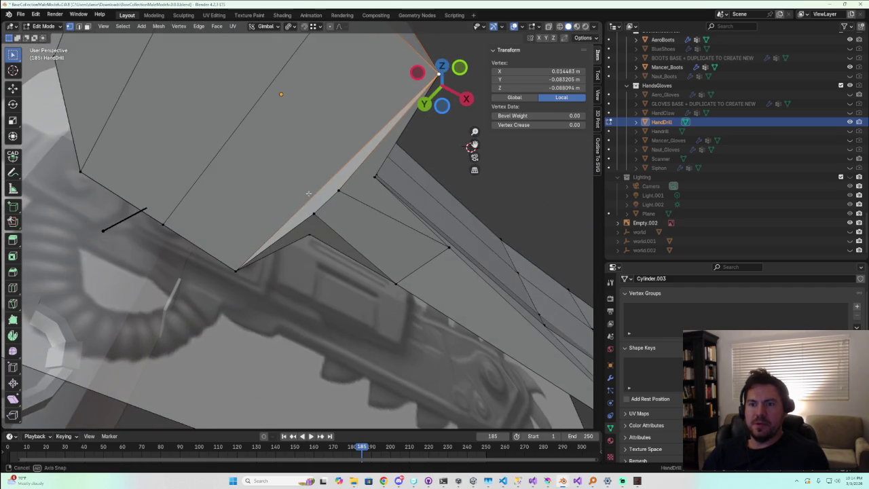
Centre on the corner vertex and move it further down-left to reshape the junction
key(KP_Decimal)
middle_drag(377, 172, 302, 247)
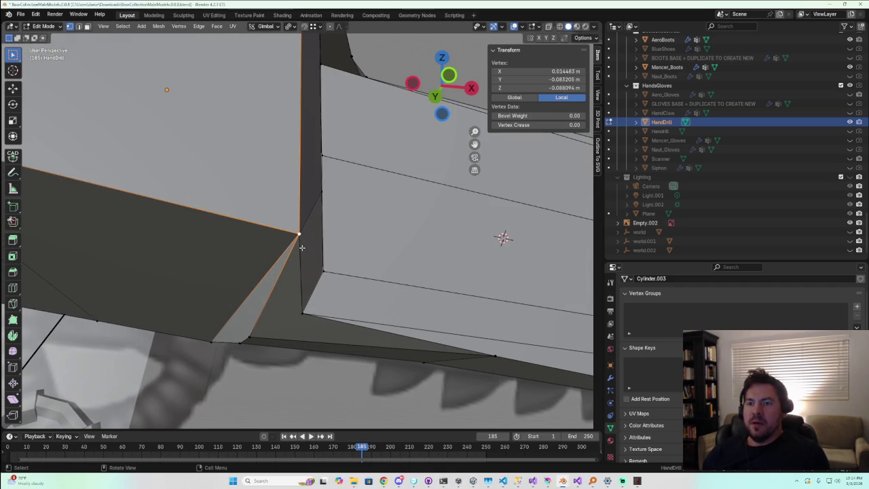
key(g)
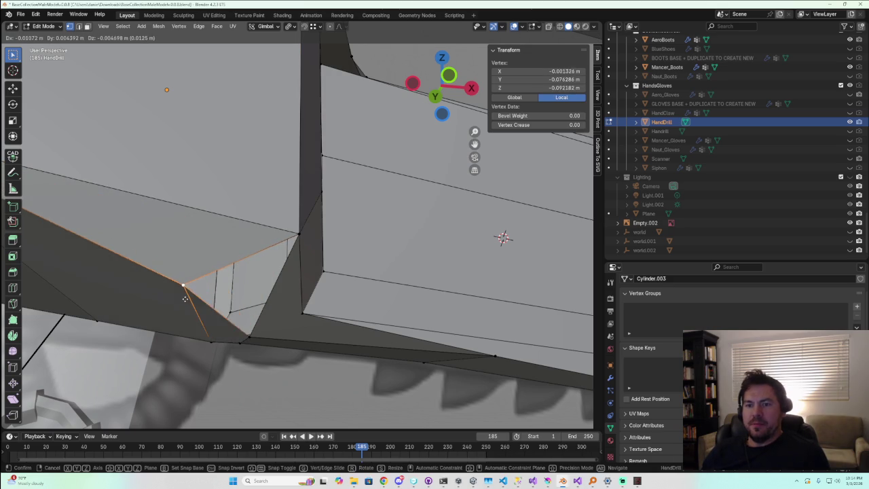
click(103, 303)
mouse_move(103, 303)
middle_down()
mouse_move(194, 268)
mouse_move(244, 275)
mouse_move(231, 299)
mouse_move(239, 266)
mouse_move(297, 232)
middle_up()
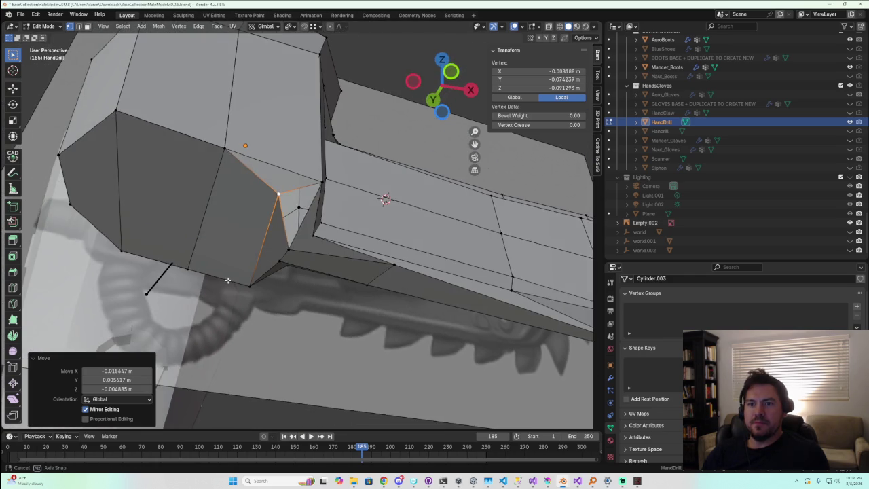
Toggle see-through display and select the edge loop around the neck
key(shift+z)
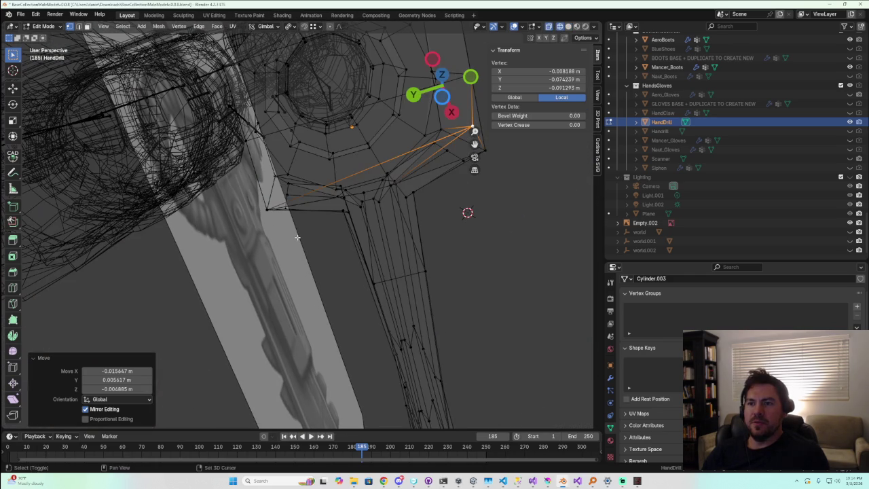
key(shift+z)
key(shift+z)
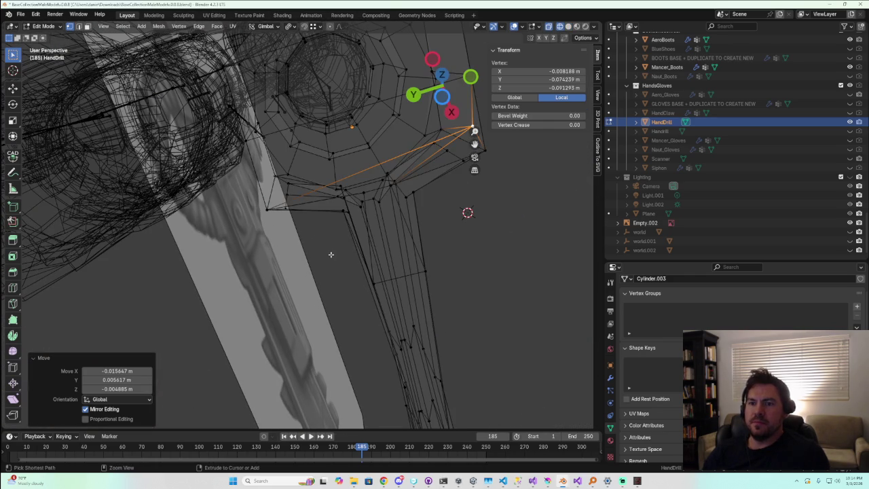
alt+click(332, 253)
middle_drag(333, 251, 262, 353)
Re-enter Edit Mode, select the whole HandDrill mesh and cancel a mirror attempt
key(Tab)
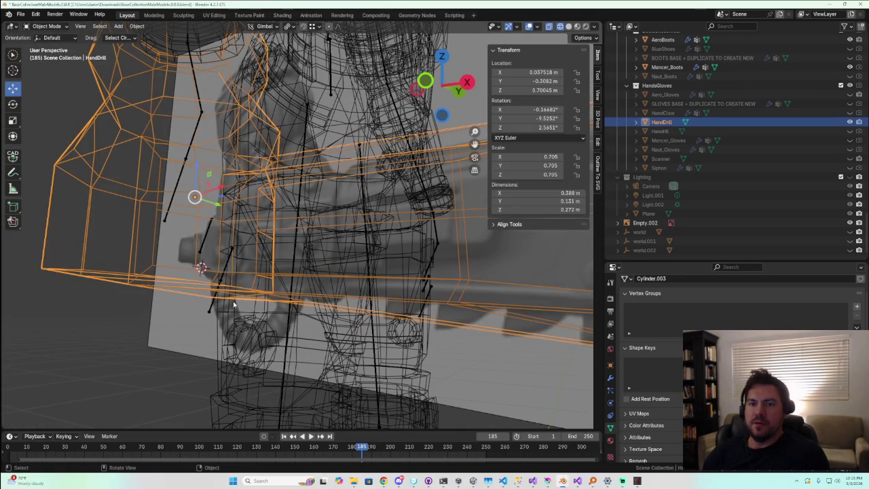
key(Tab)
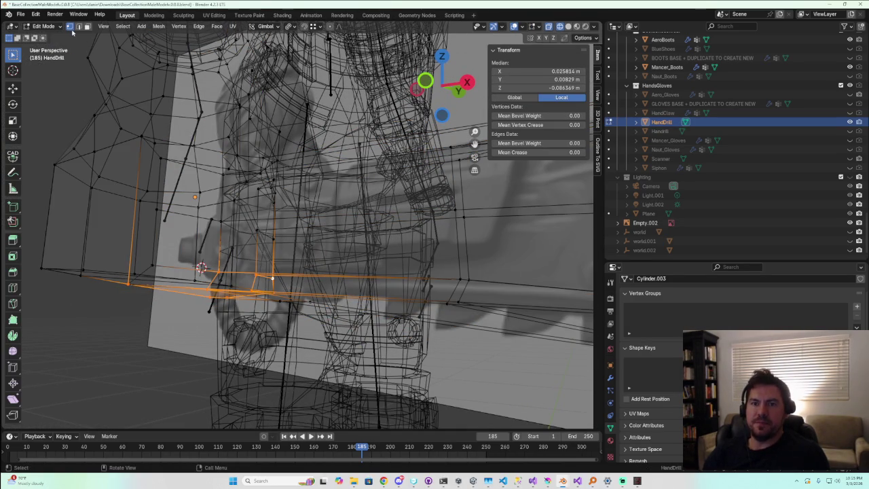
scroll(128, 140, down, 3)
key(a)
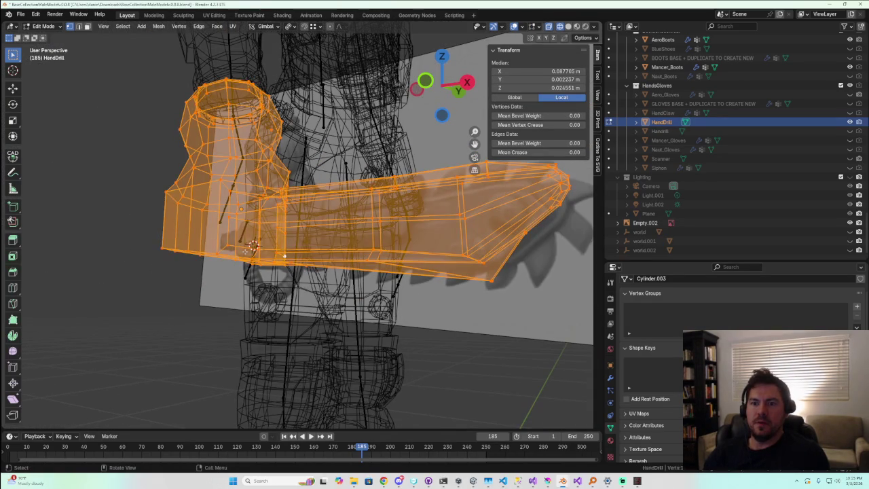
key(ctrl+m)
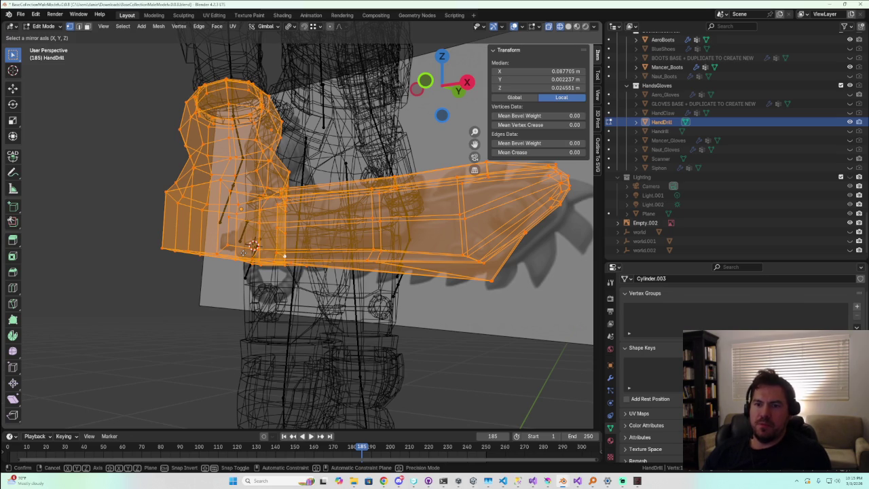
key(y)
key(Escape)
middle_drag(378, 314, 411, 335)
Merge by Distance to remove 16 overlapping vertices, then return to Object Mode with solid shading
key(m)
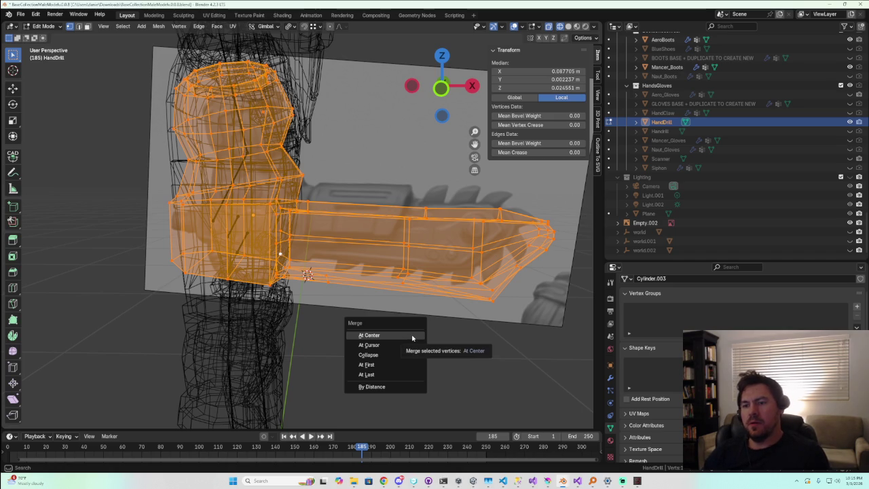
click(398, 387)
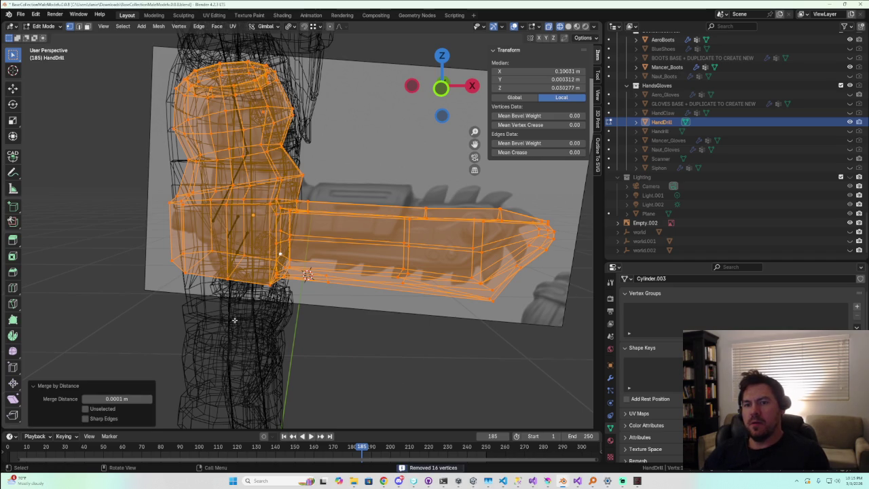
scroll(234, 320, up, 3)
mouse_move(234, 320)
middle_down()
mouse_move(272, 285)
mouse_move(252, 297)
middle_up()
key(Tab)
scroll(271, 285, down, 4)
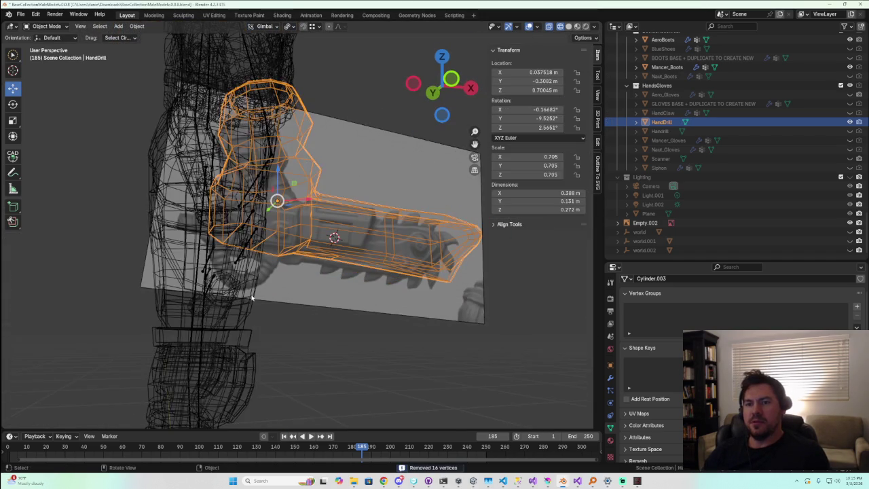
scroll(251, 297, up, 1)
click(569, 26)
Check the drill in Edit Mode from the front view, then return to Object Mode
mouse_move(285, 217)
middle_down()
mouse_move(221, 301)
mouse_move(217, 349)
mouse_move(198, 330)
mouse_move(205, 320)
mouse_move(334, 295)
mouse_move(309, 329)
mouse_move(232, 306)
mouse_move(264, 312)
mouse_move(354, 291)
middle_up()
scroll(309, 329, up, 3)
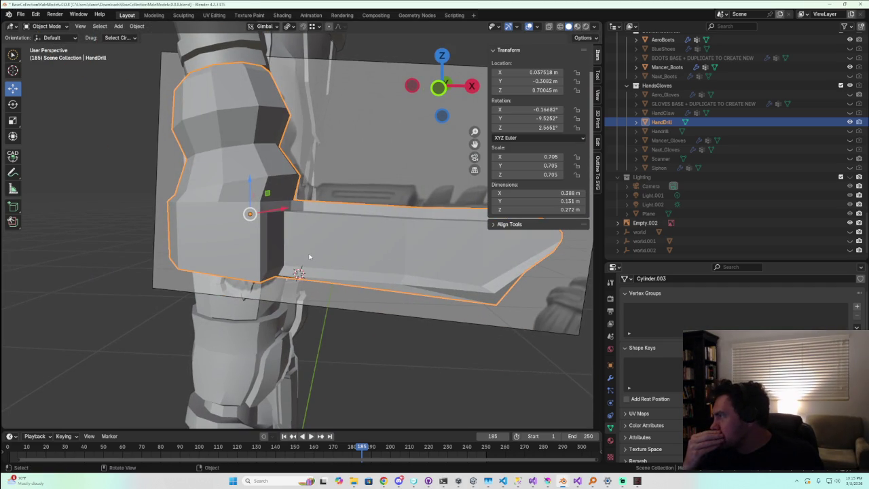
mouse_move(309, 256)
middle_down()
mouse_move(394, 233)
mouse_move(351, 248)
mouse_move(293, 199)
mouse_move(353, 224)
mouse_move(371, 249)
mouse_move(350, 254)
mouse_move(275, 195)
middle_up()
key(Tab)
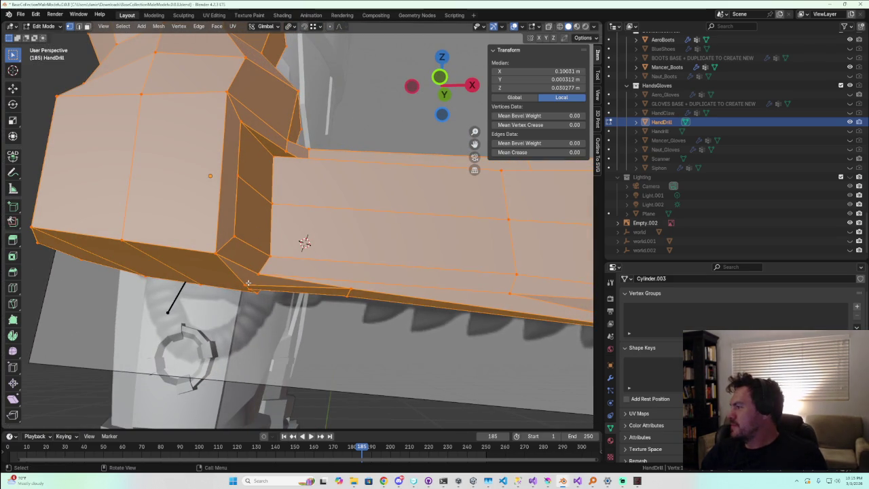
scroll(248, 283, down, 3)
middle_drag(248, 282, 233, 314)
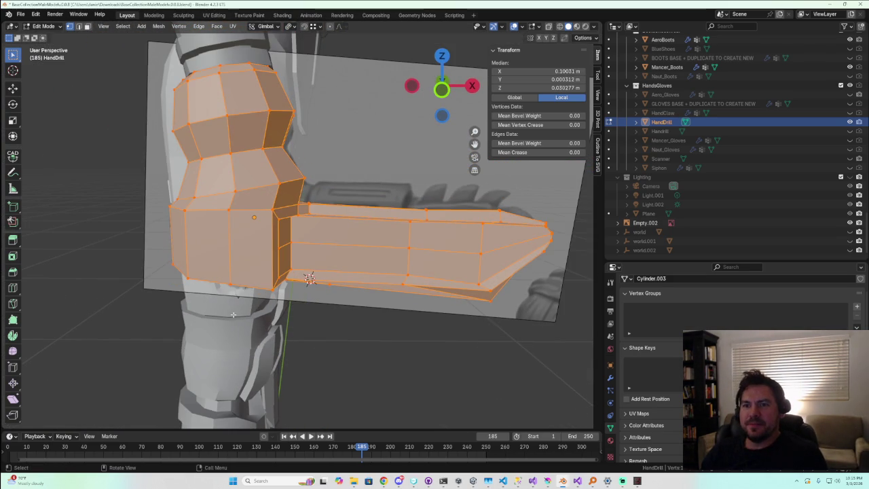
click(441, 89)
key(Tab)
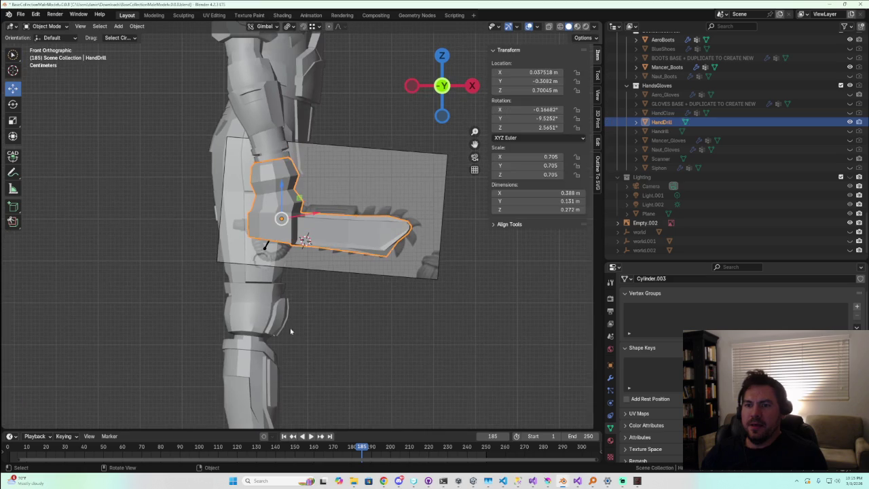
Clear the object selection and pan and zoom toward the drill tip
scroll(294, 341, down, 4)
scroll(326, 329, up, 3)
scroll(326, 329, up, 5)
click(326, 329)
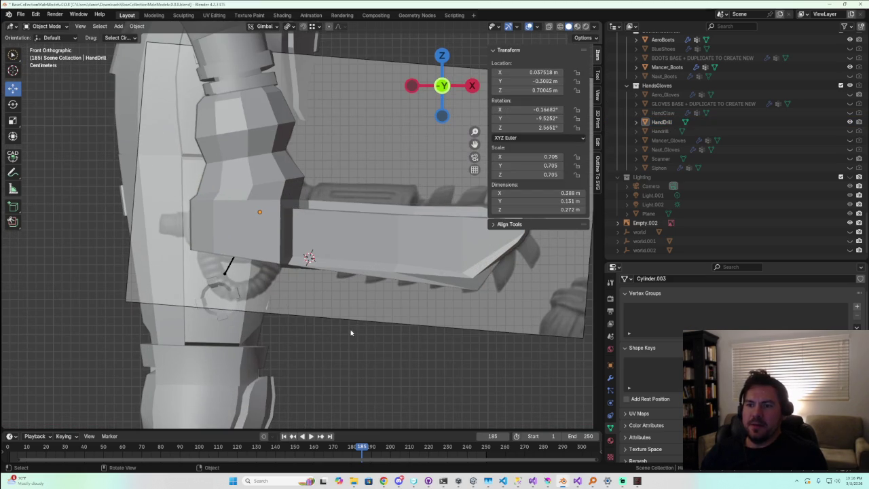
mouse_move(474, 333)
shift+middle_down()
mouse_move(268, 296)
mouse_move(215, 251)
shift+middle_up()
scroll(254, 285, up, 2)
scroll(235, 288, up, 2)
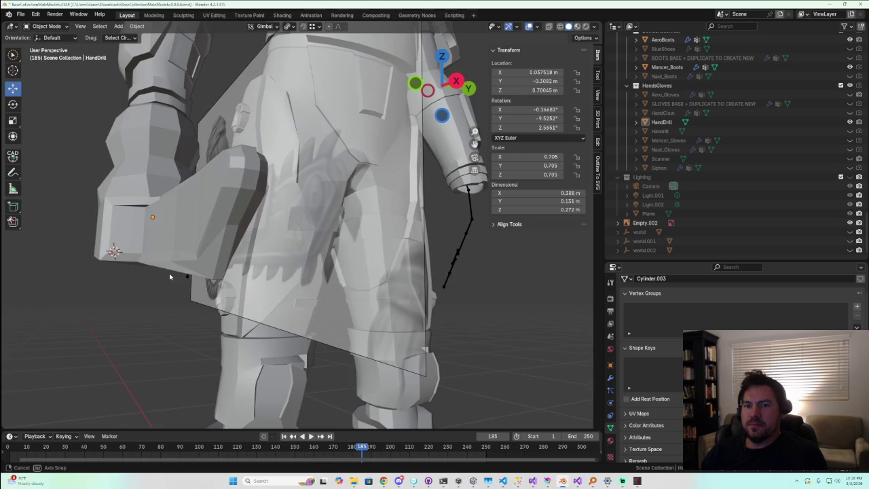
In see-through Edit Mode, move the lower edge near the drill tip upward
middle_drag(215, 251, 241, 285)
click(203, 277)
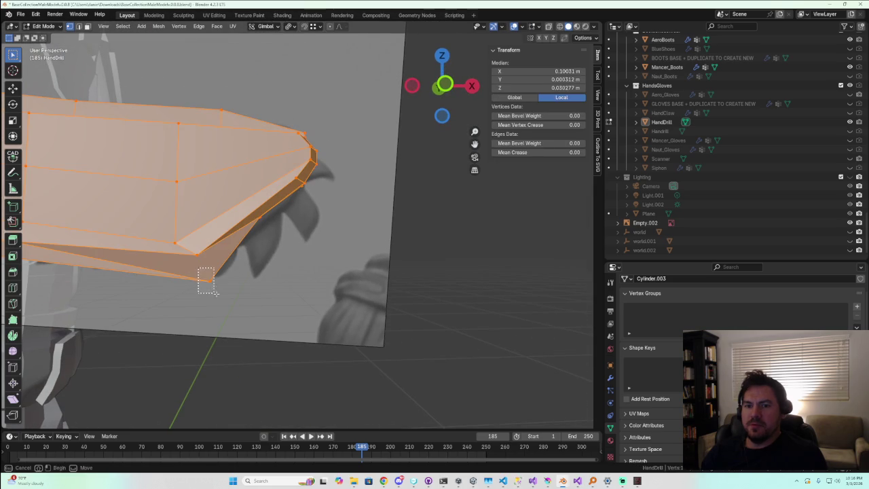
key(Tab)
click(559, 26)
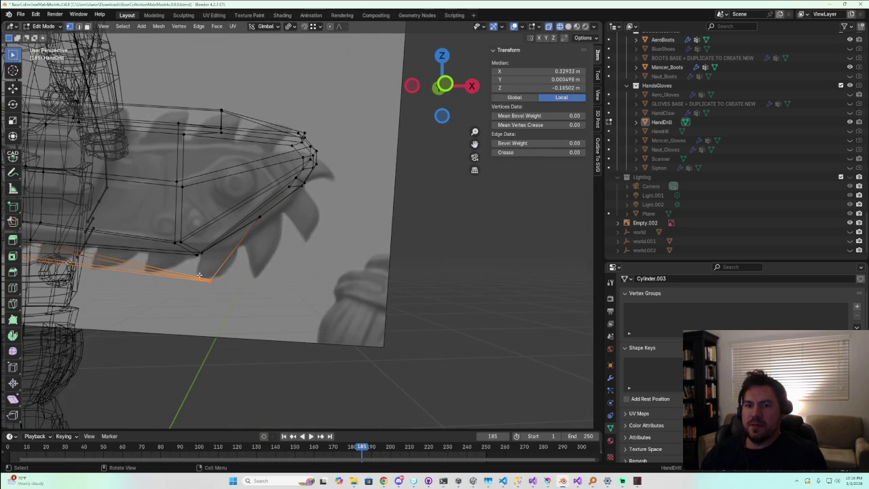
key(g)
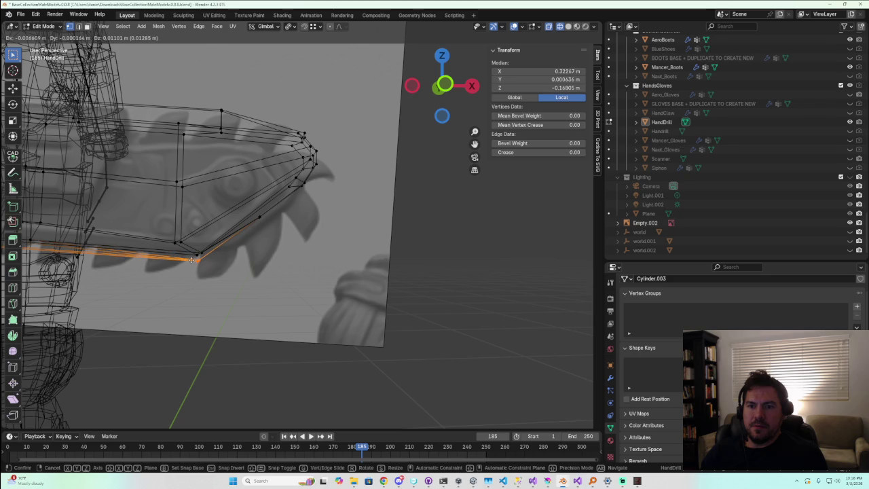
click(191, 260)
Select the lengthwise barrel edge strip and scale it down to 0.397
click(241, 323)
middle_drag(241, 324, 283, 299)
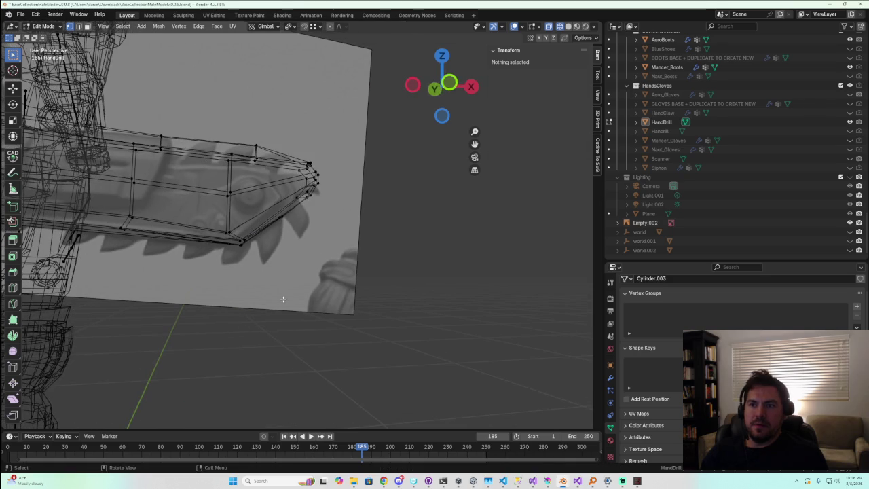
scroll(204, 238, down, 5)
mouse_move(204, 238)
middle_down()
mouse_move(194, 254)
mouse_move(188, 235)
mouse_move(244, 345)
middle_up()
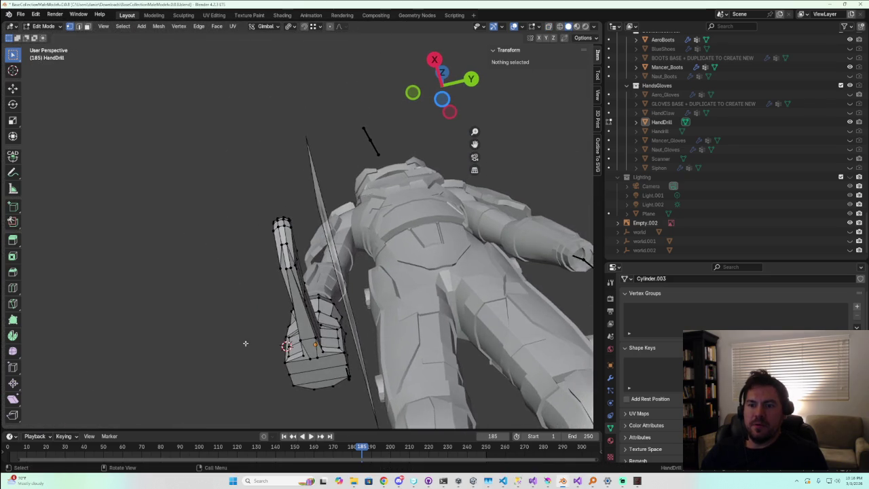
scroll(263, 379, up, 3)
middle_drag(288, 403, 306, 202)
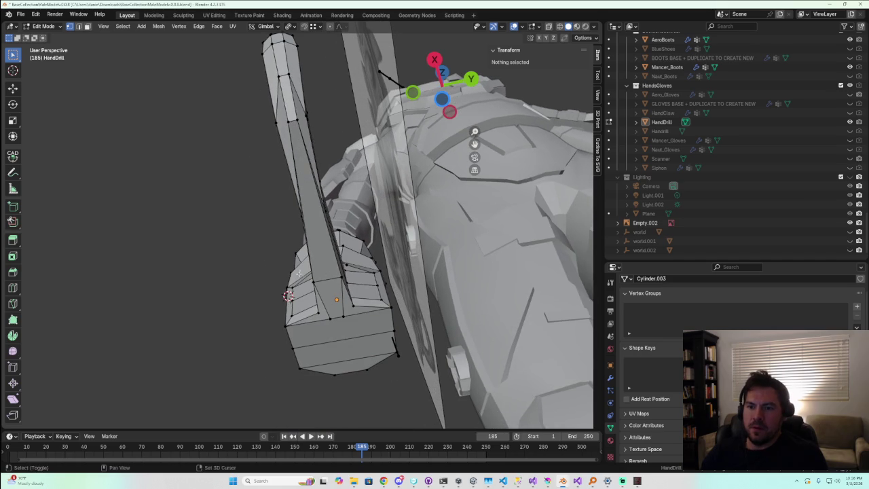
alt+click(341, 279)
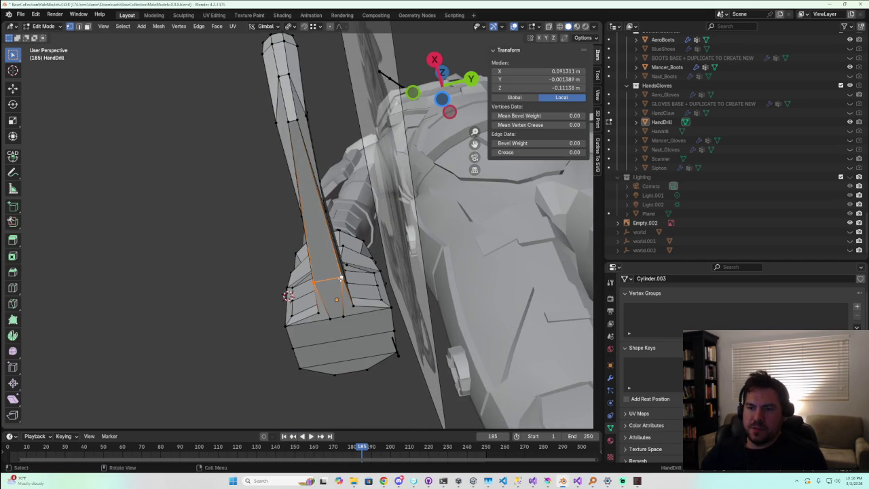
key(s)
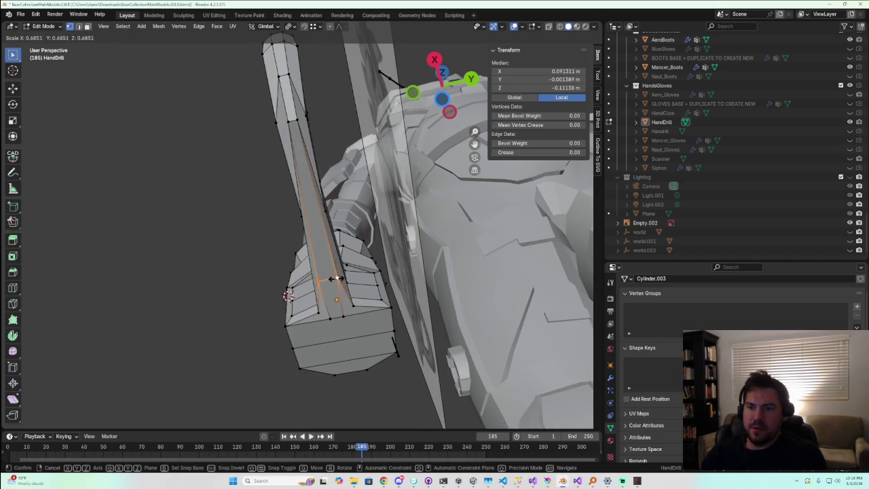
click(332, 279)
middle_drag(332, 278, 455, 392)
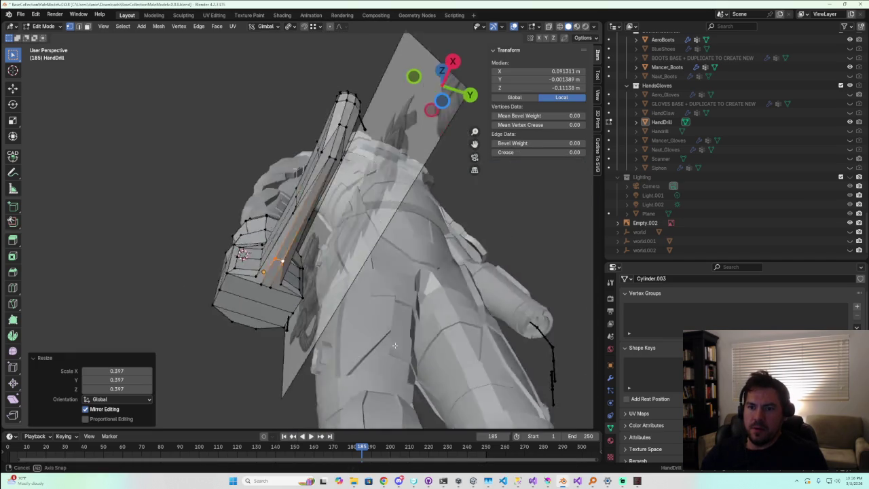
scroll(455, 392, up, 3)
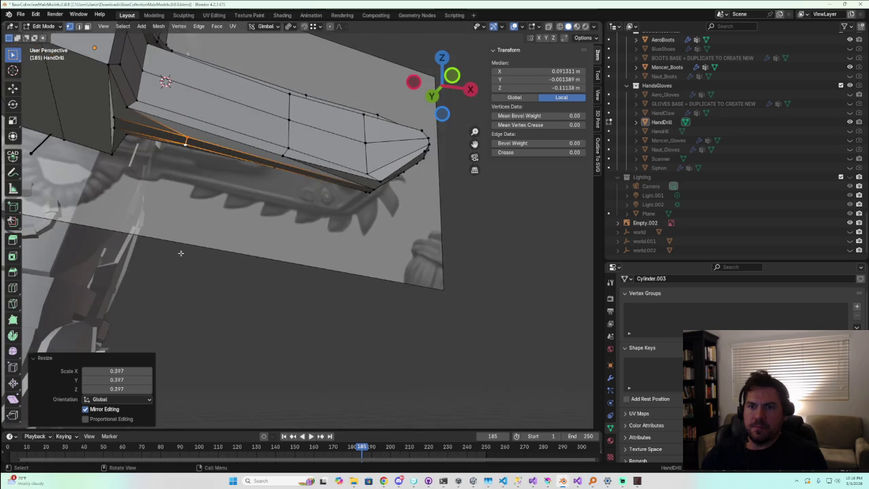
Select several wrist-junction vertices, leaving a trial scale cancelled
middle_drag(455, 392, 150, 275)
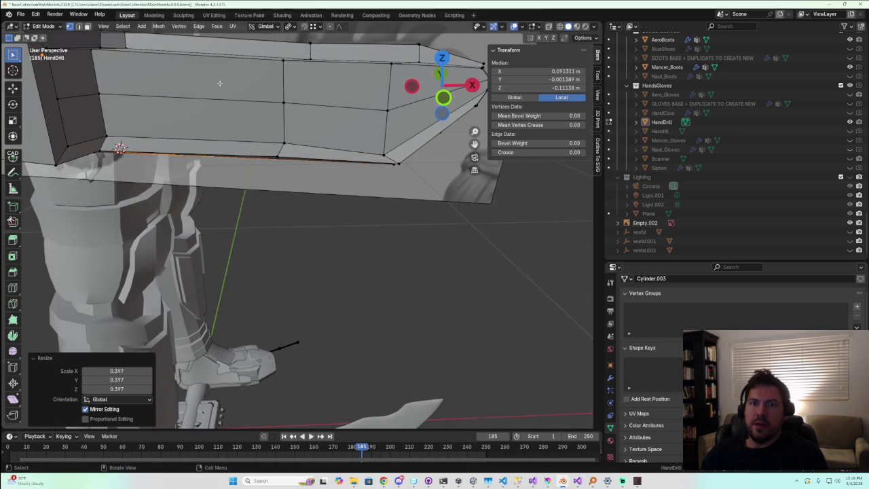
shift+middle_drag(197, 87, 203, 255)
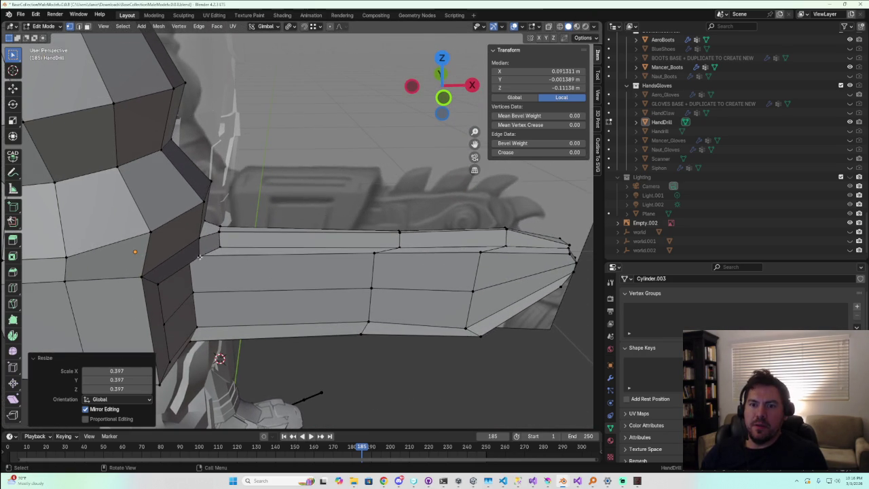
click(199, 257)
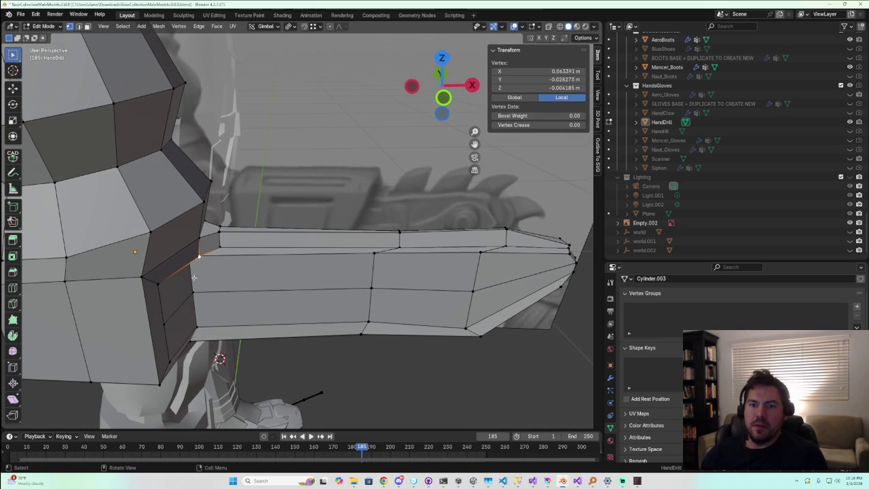
middle_drag(193, 277, 157, 215)
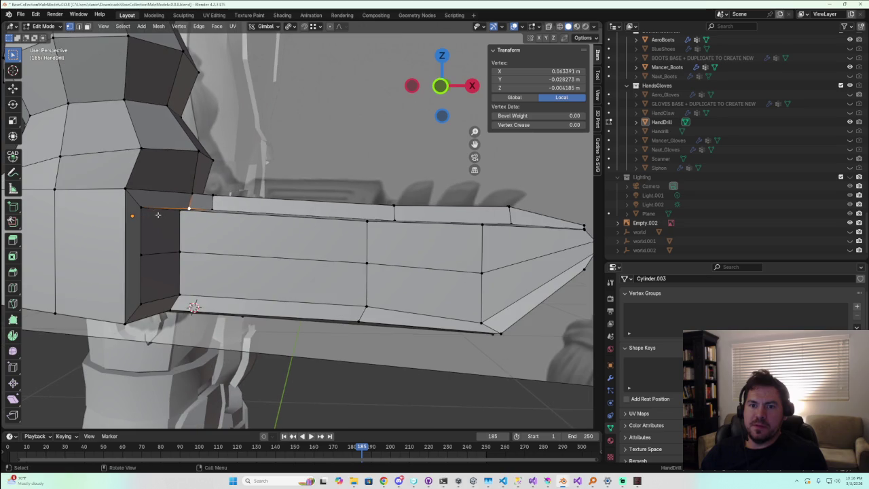
middle_drag(181, 216, 124, 243)
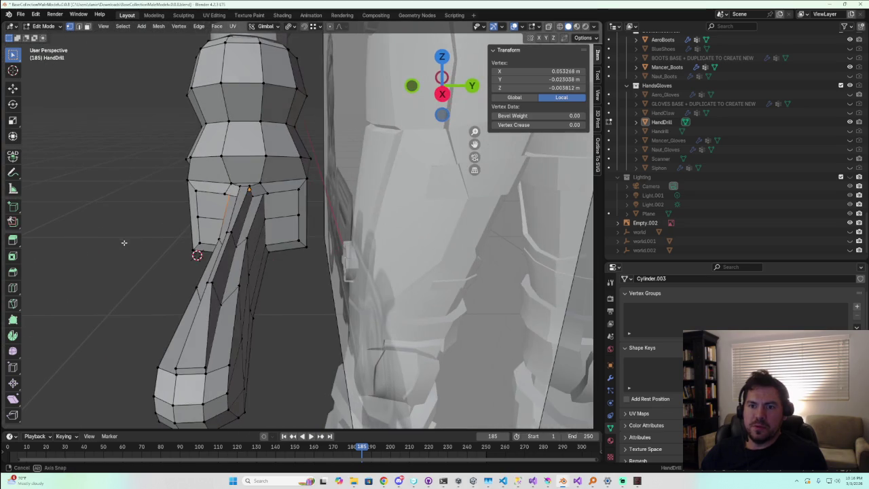
middle_drag(266, 216, 284, 255)
alt+click(273, 221)
key(s)
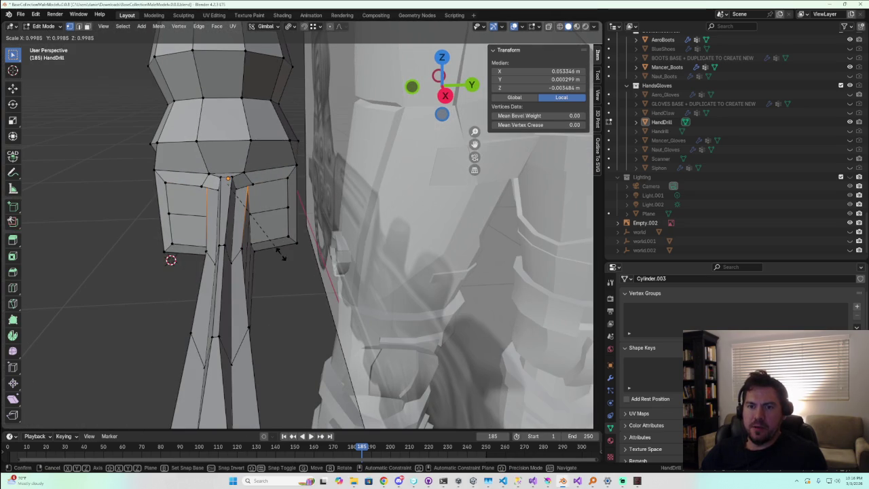
right_click(215, 161)
Move the long top edge twice to realign it with the wrist in Front Orthographic view
mouse_move(215, 161)
middle_down()
mouse_move(260, 273)
mouse_move(217, 262)
mouse_move(211, 294)
middle_up()
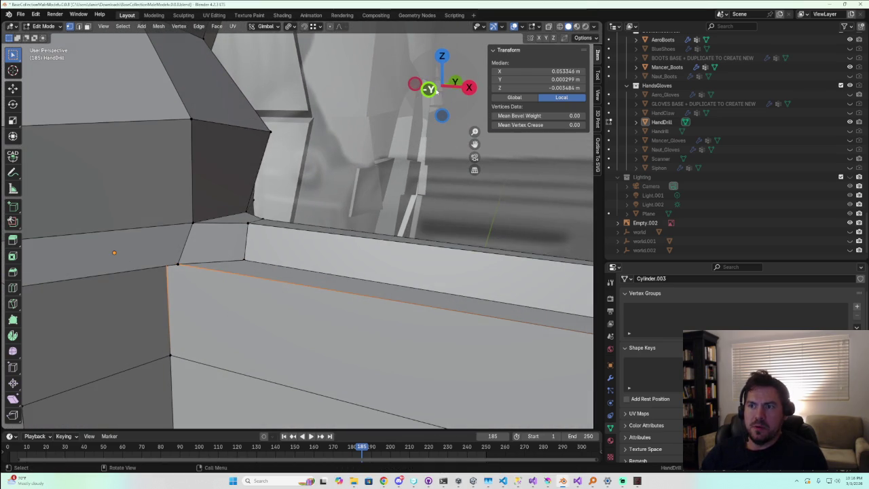
click(433, 93)
key(g)
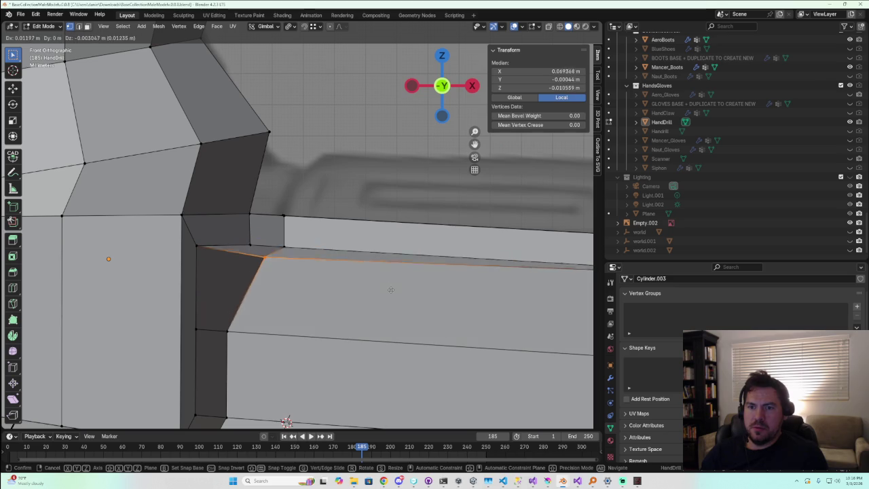
click(377, 286)
middle_drag(378, 287, 261, 275)
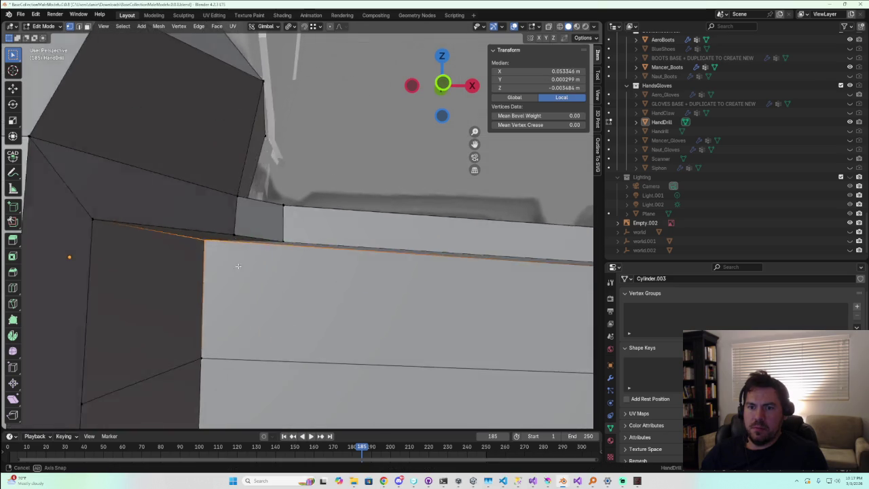
key(g)
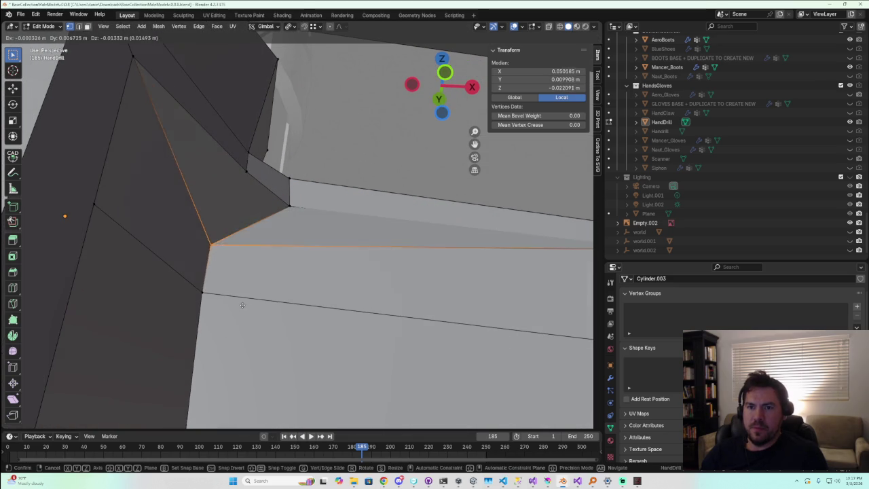
click(261, 292)
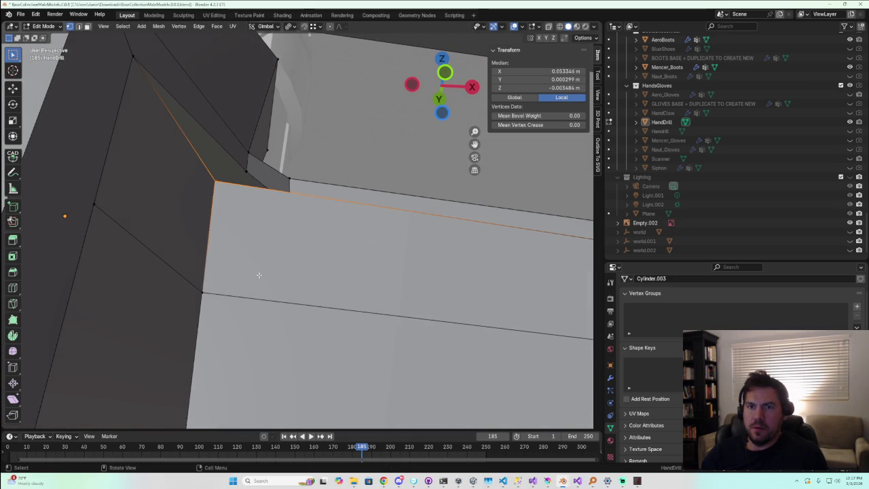
Scale the junction edge to narrow the wrist connection
middle_drag(258, 274, 248, 271)
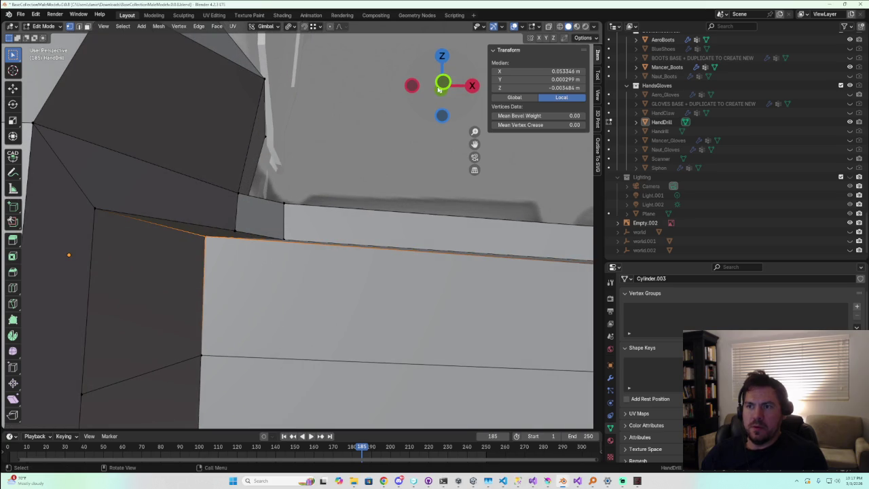
drag(446, 87, 255, 288)
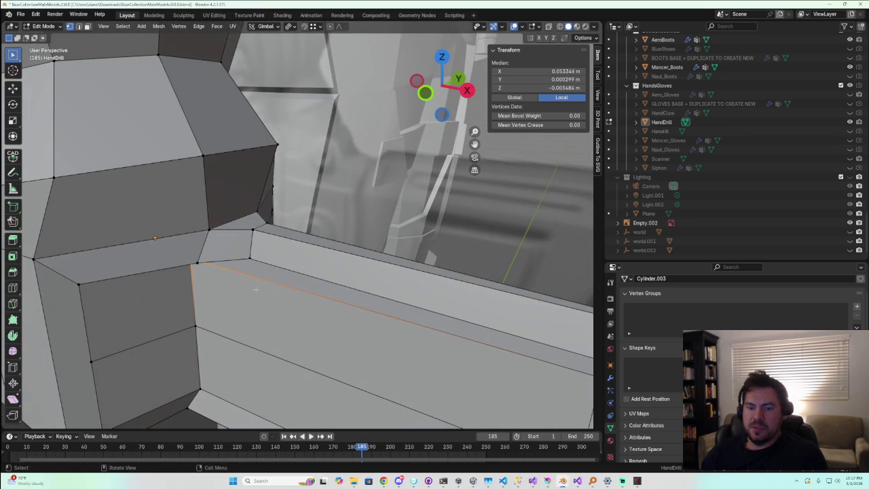
key(s)
click(216, 139)
middle_drag(228, 290, 261, 205)
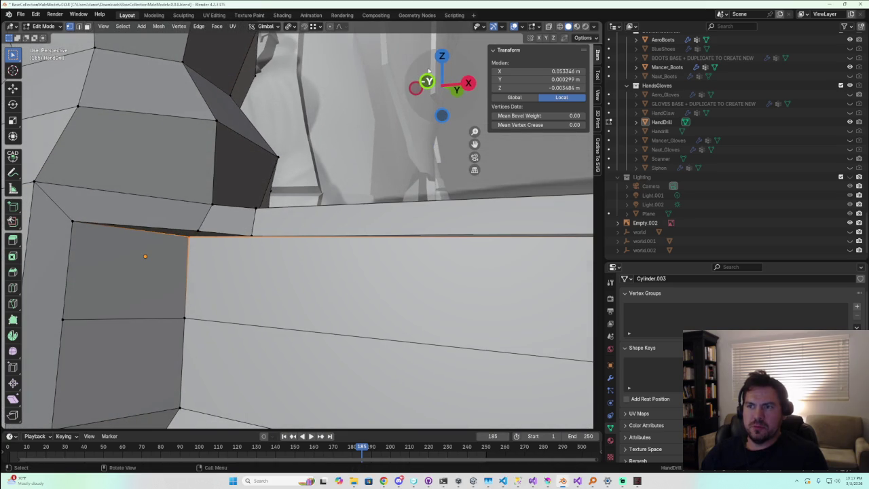
Cycle out to Object Mode and back into Edit Mode, then select the long top face strip
key(Tab)
mouse_move(224, 259)
middle_down()
mouse_move(259, 230)
mouse_move(268, 196)
mouse_move(224, 235)
mouse_move(210, 265)
mouse_move(231, 301)
mouse_move(261, 285)
mouse_move(235, 315)
mouse_move(184, 301)
mouse_move(185, 328)
mouse_move(194, 316)
mouse_move(188, 344)
mouse_move(237, 314)
mouse_move(274, 306)
middle_up()
click(380, 271)
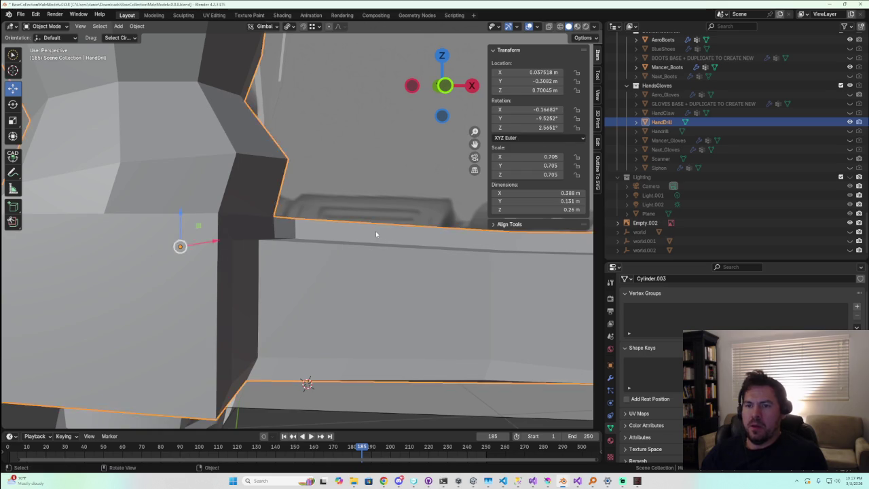
key(Tab)
middle_drag(374, 233, 293, 299)
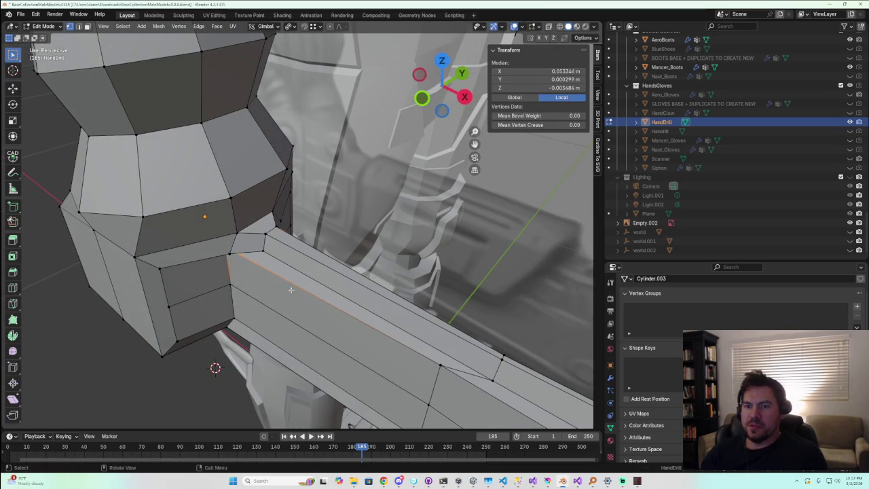
key(alt+a)
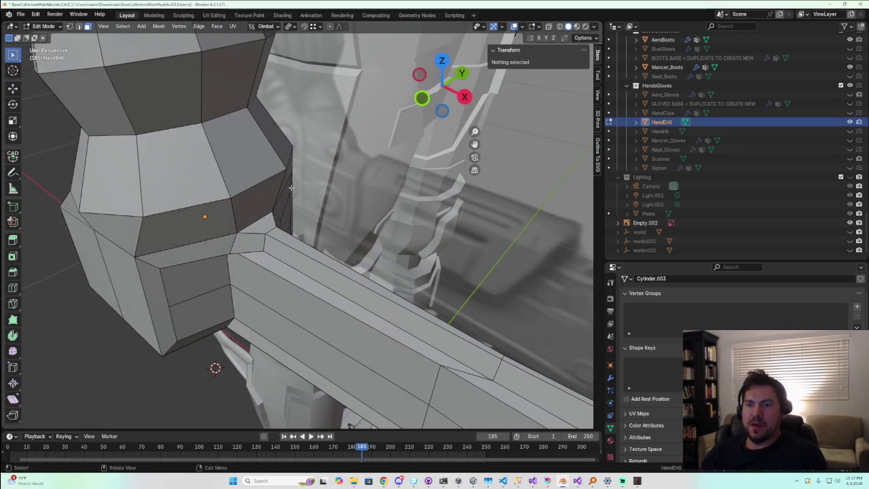
click(288, 260)
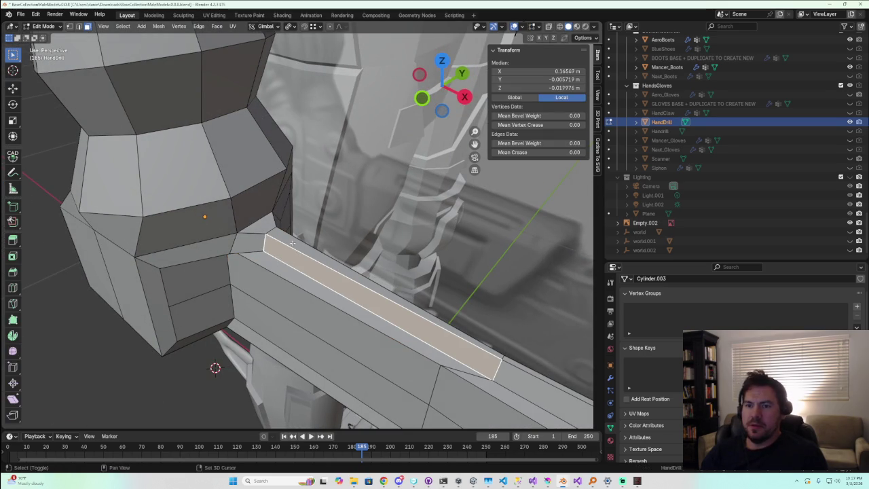
Add two neighbouring faces to the top strip and extrude them in place at zero offset
shift+click(312, 299)
mouse_move(313, 298)
middle_down()
mouse_move(258, 282)
mouse_move(308, 280)
mouse_move(311, 295)
middle_up()
shift+click(266, 277)
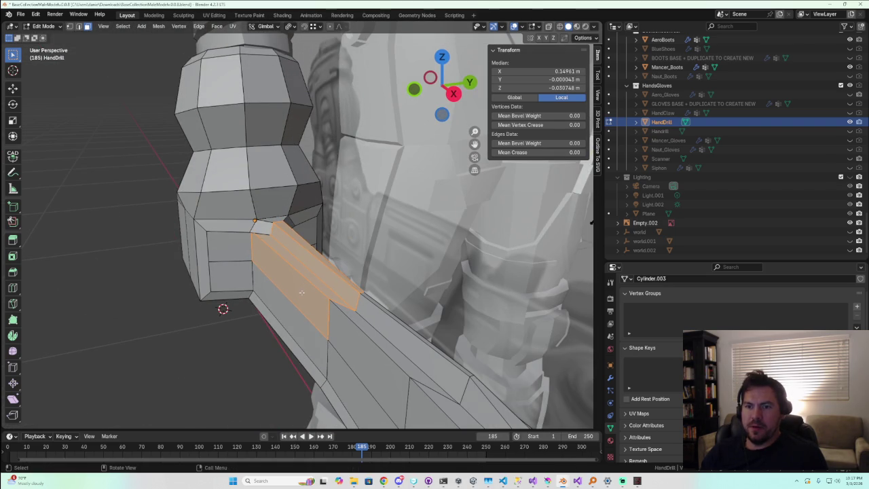
key(e)
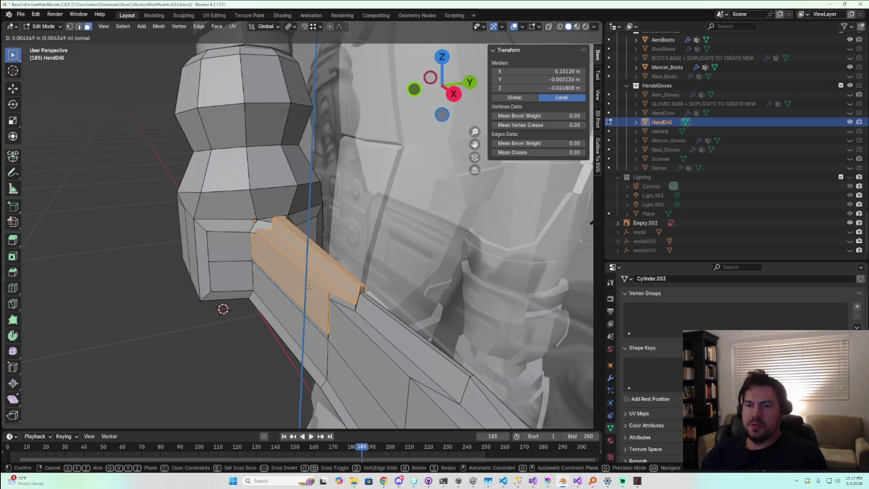
right_click(314, 280)
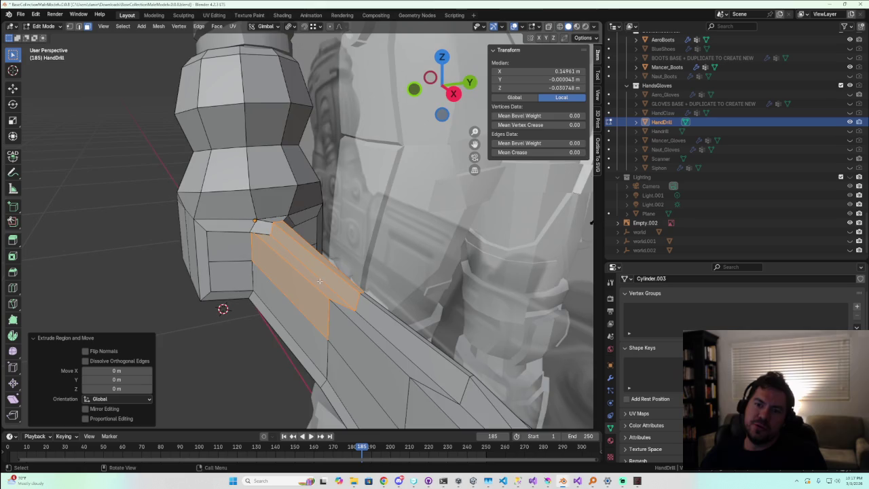
middle_drag(319, 281, 381, 294)
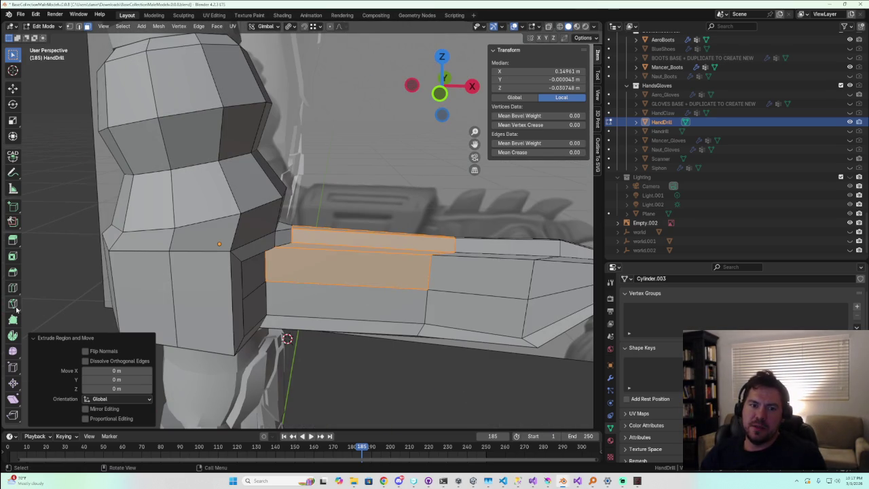
Add two loop cuts across the forearm block, sliding the second to factor -0.951
click(297, 269)
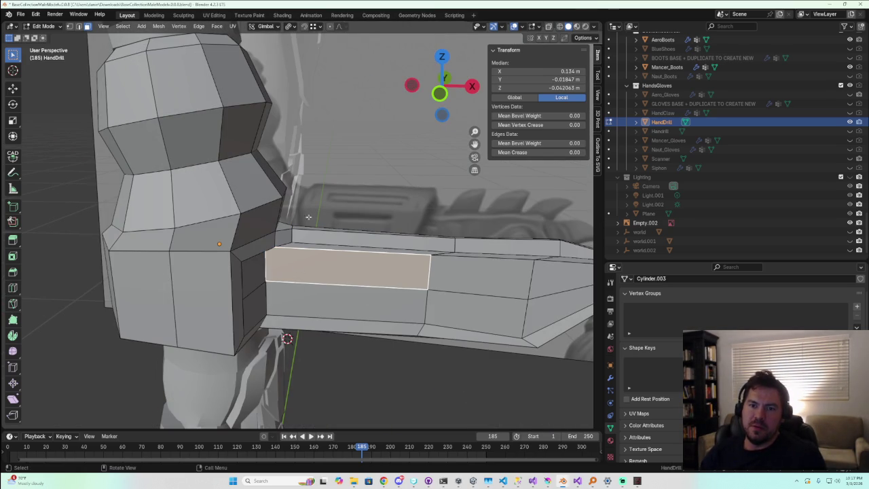
click(12, 288)
drag(323, 284, 248, 271)
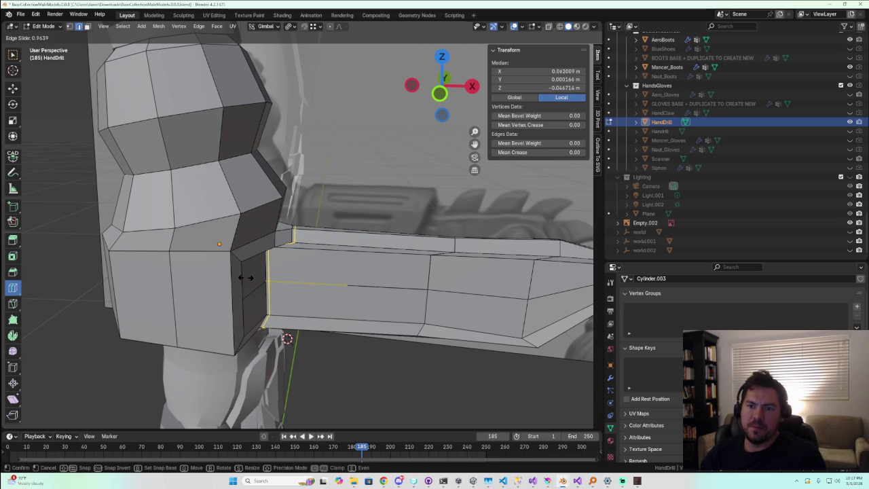
drag(367, 289, 456, 297)
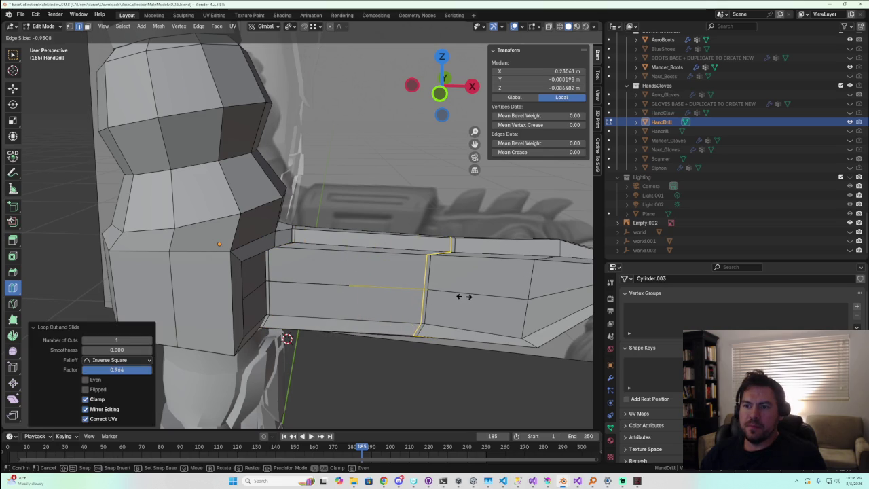
drag(464, 296, 464, 296)
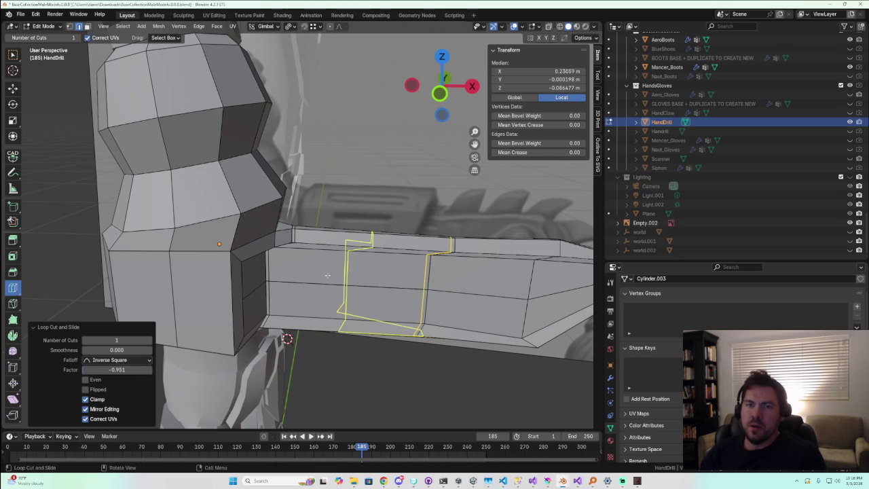
Return to box selection, enable Face select mode and select the box's top face loop
middle_drag(327, 275, 117, 50)
click(14, 57)
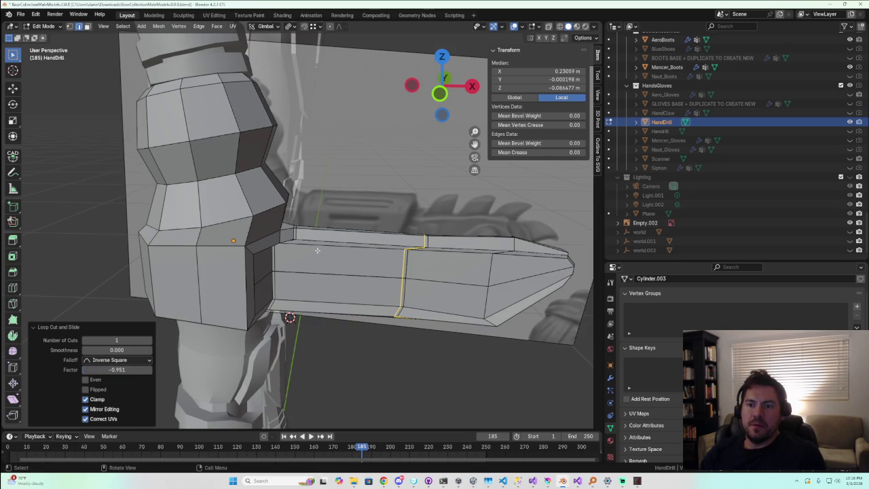
alt+click(305, 229)
mouse_move(305, 230)
middle_down()
mouse_move(113, 42)
mouse_move(324, 216)
middle_up()
click(87, 26)
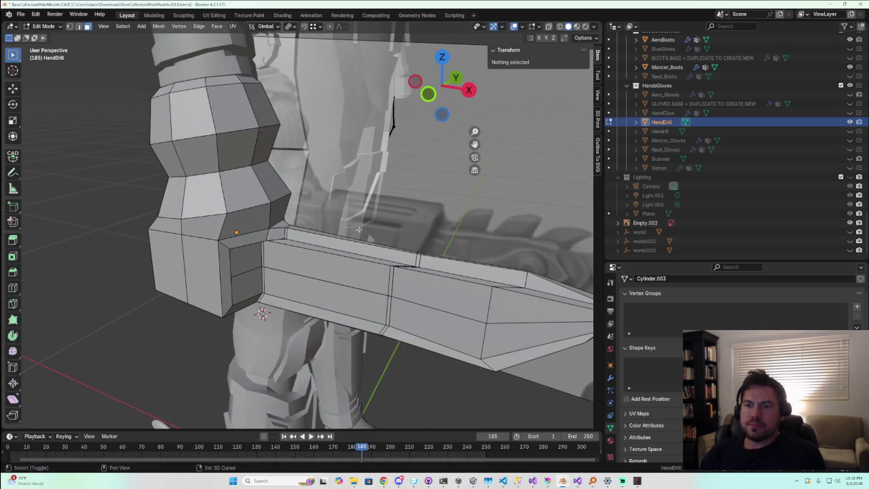
alt+click(417, 257)
Scale the forearm block's selected top and side faces up by 1.203
middle_drag(417, 257, 245, 226)
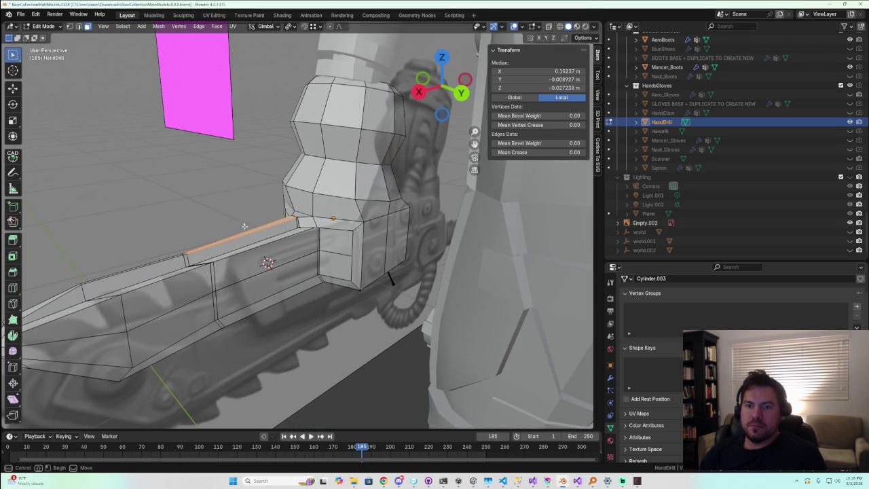
shift+drag(244, 222, 285, 258)
middle_drag(242, 269, 268, 311)
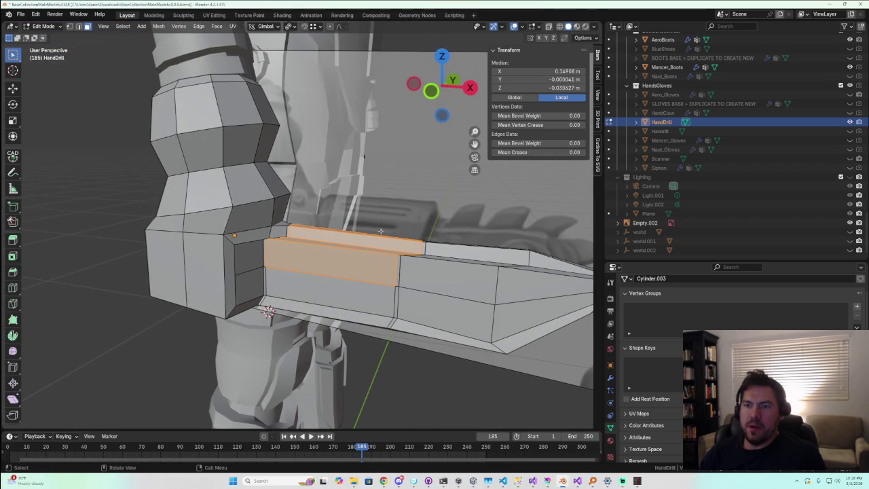
click(442, 60)
key(s)
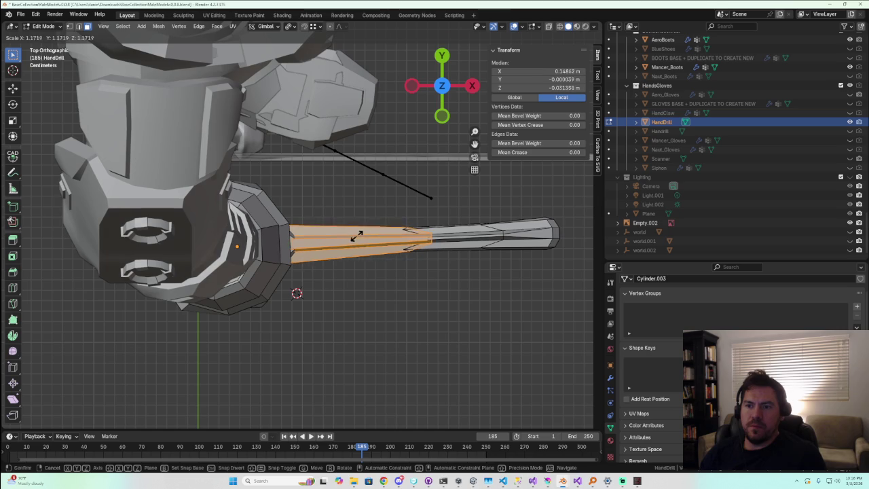
click(357, 234)
middle_drag(356, 234, 356, 144)
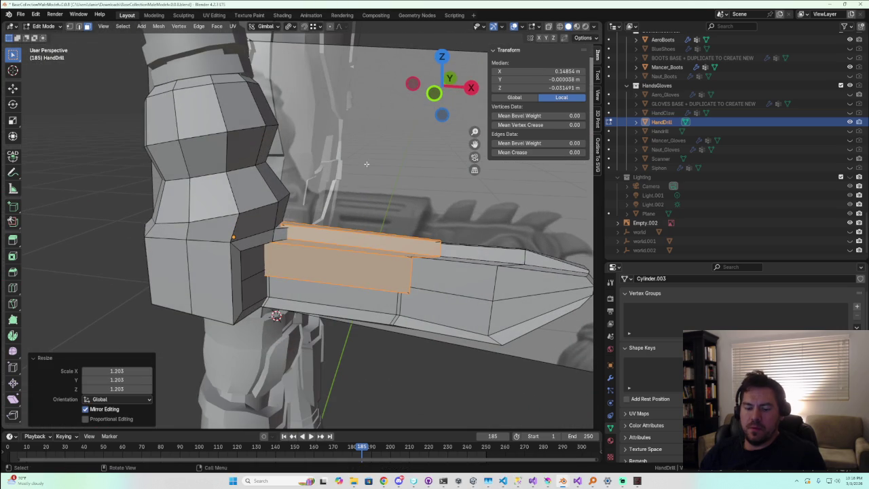
mouse_move(384, 177)
middle_down()
mouse_move(422, 256)
mouse_move(400, 253)
middle_up()
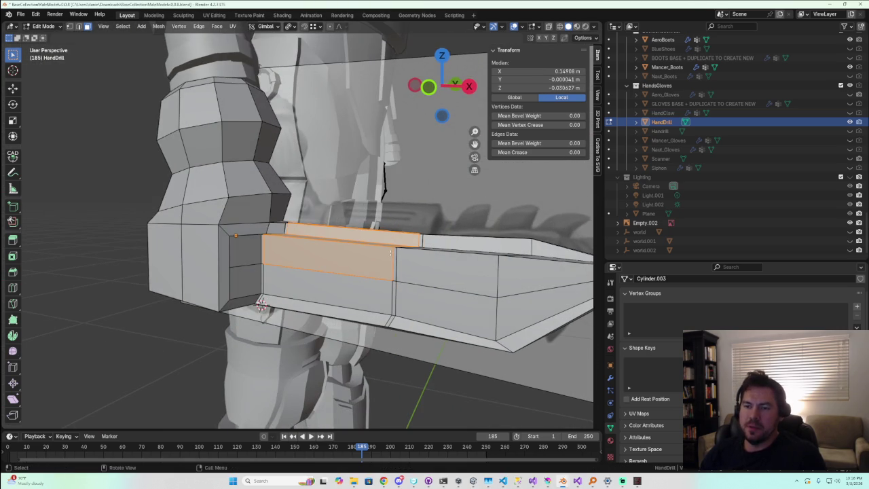
click(442, 56)
mouse_move(393, 202)
middle_down()
mouse_move(334, 346)
mouse_move(376, 112)
middle_up()
click(441, 56)
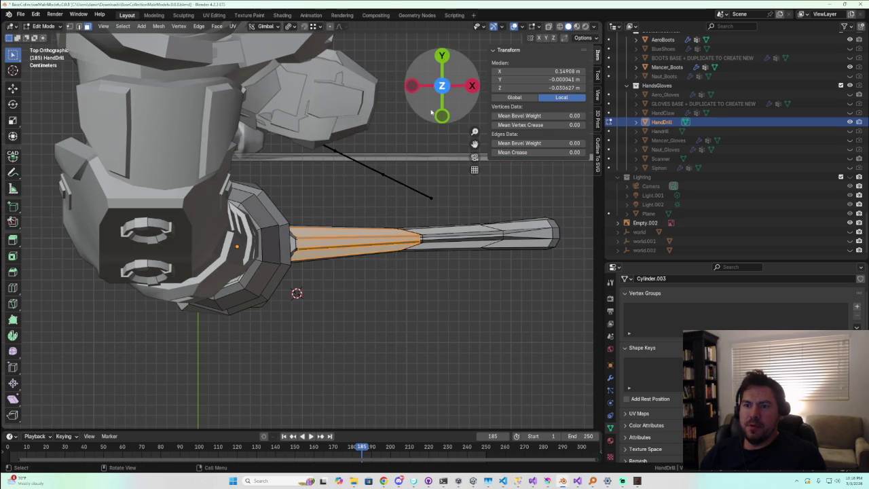
mouse_move(319, 251)
middle_down()
mouse_move(296, 239)
mouse_move(340, 224)
middle_up()
With X-ray on, box-select only the top strip face of the forearm block
click(296, 239)
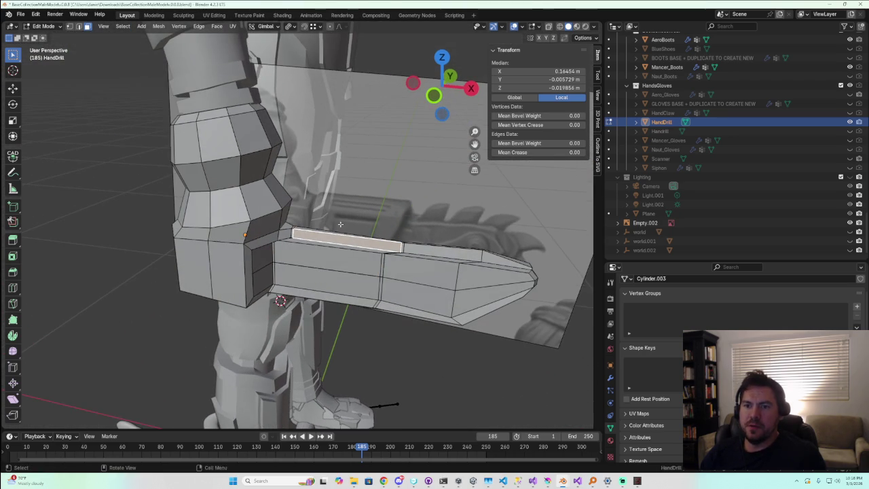
click(560, 25)
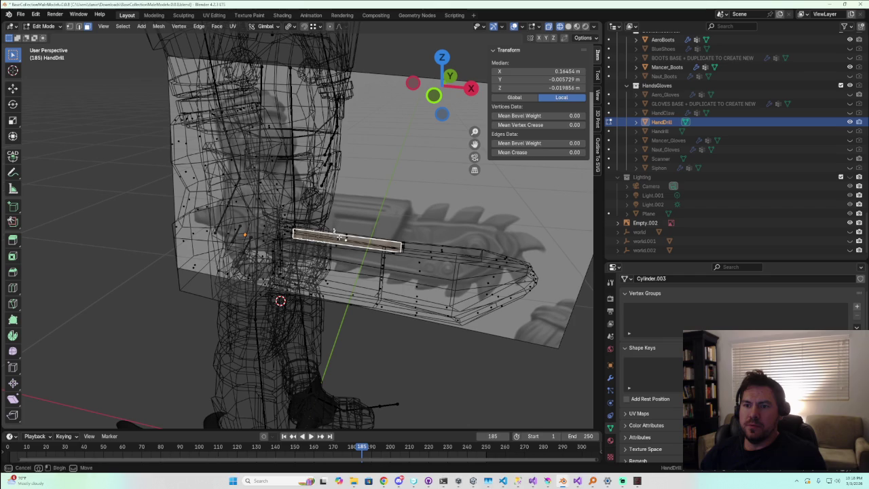
shift+click(362, 240)
middle_drag(360, 242, 250, 224)
key(b)
drag(238, 215, 272, 232)
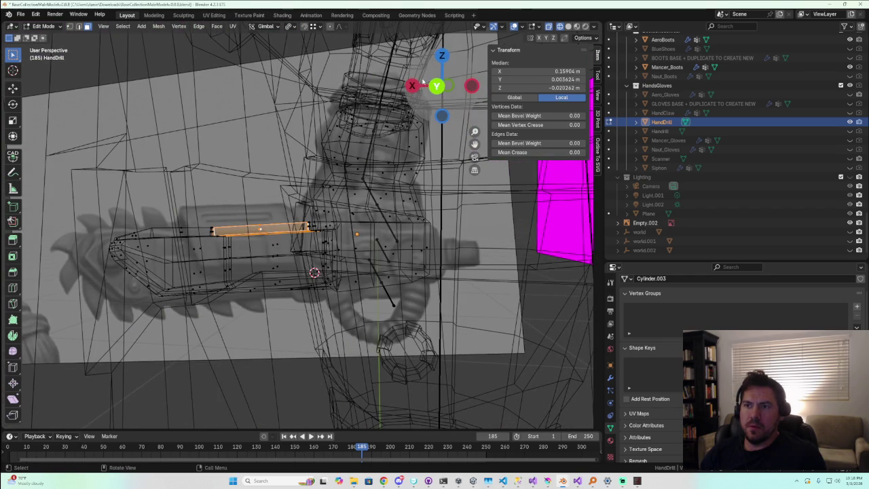
mouse_move(416, 91)
mouse_down()
mouse_move(286, 253)
mouse_move(313, 287)
mouse_up()
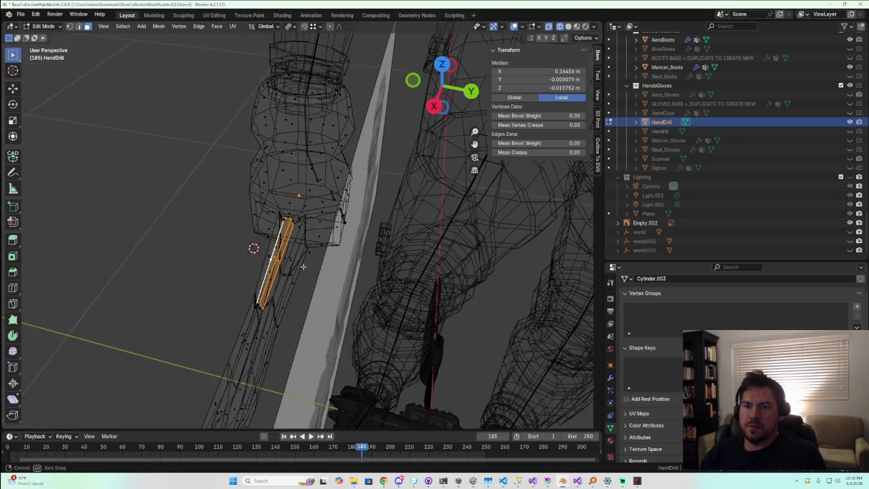
drag(440, 87, 447, 144)
click(441, 56)
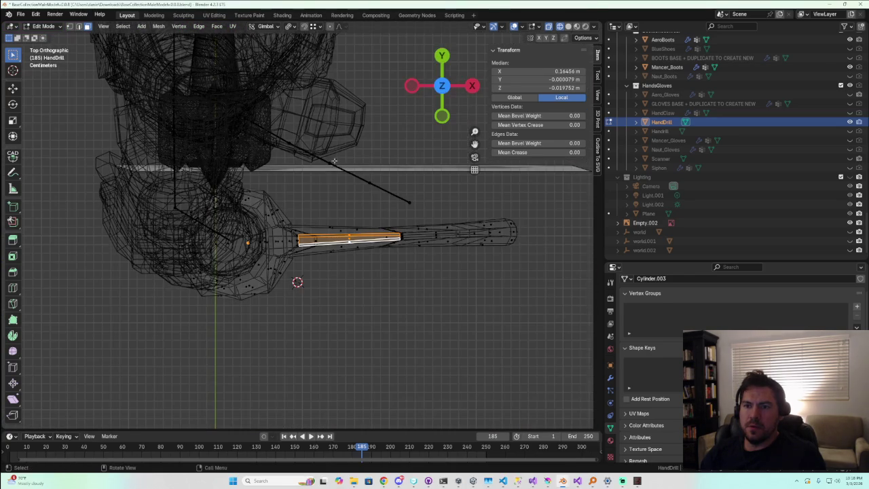
click(438, 86)
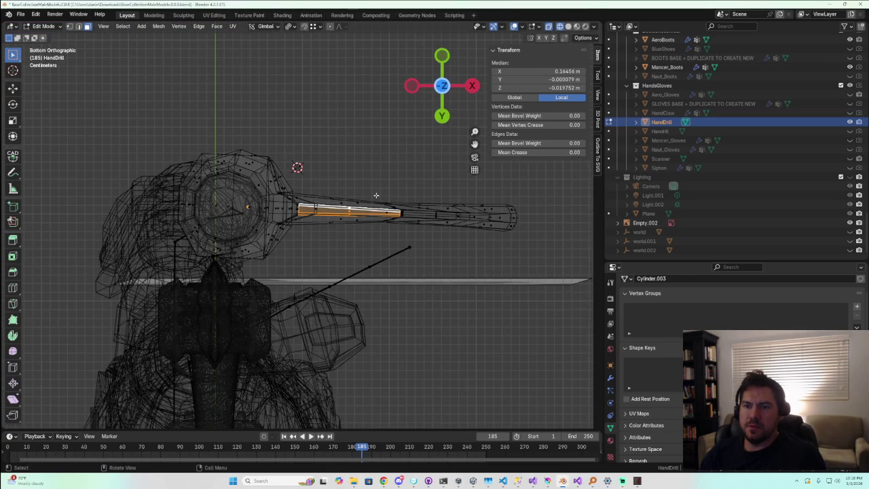
middle_drag(376, 196, 352, 300)
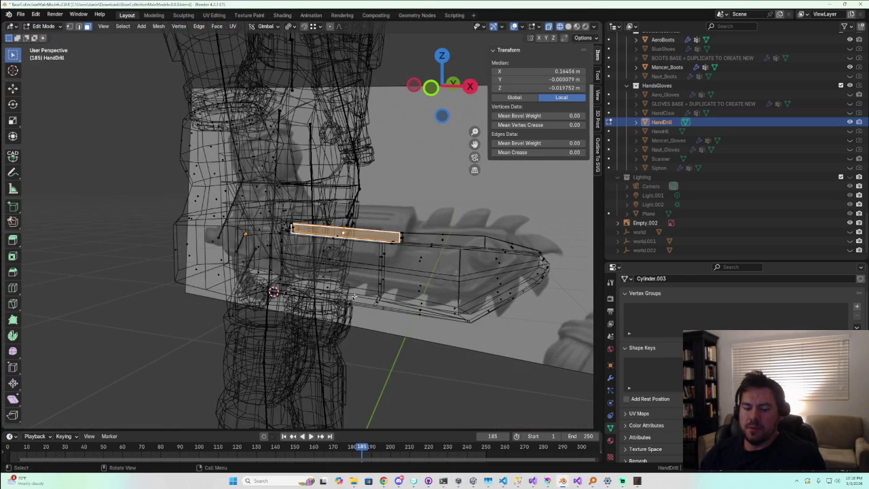
Raise the top strip face 0.0149 m along Z and return to solid shading
key(g)
key(z)
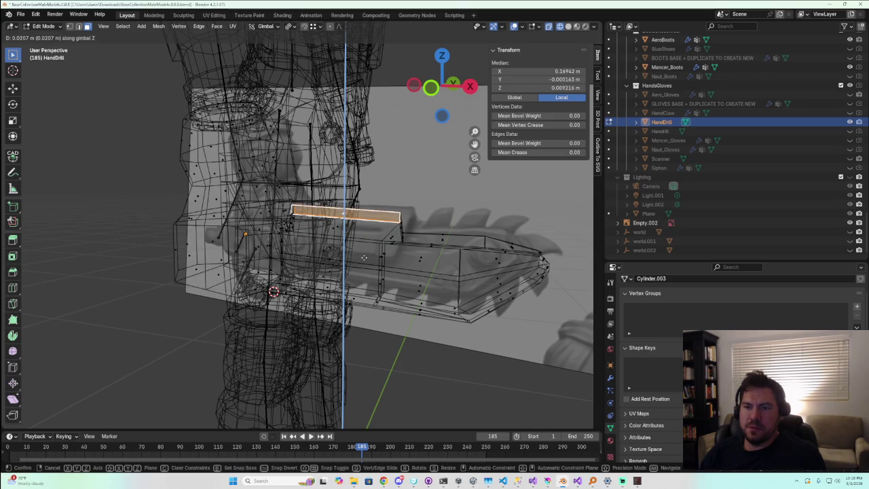
click(364, 262)
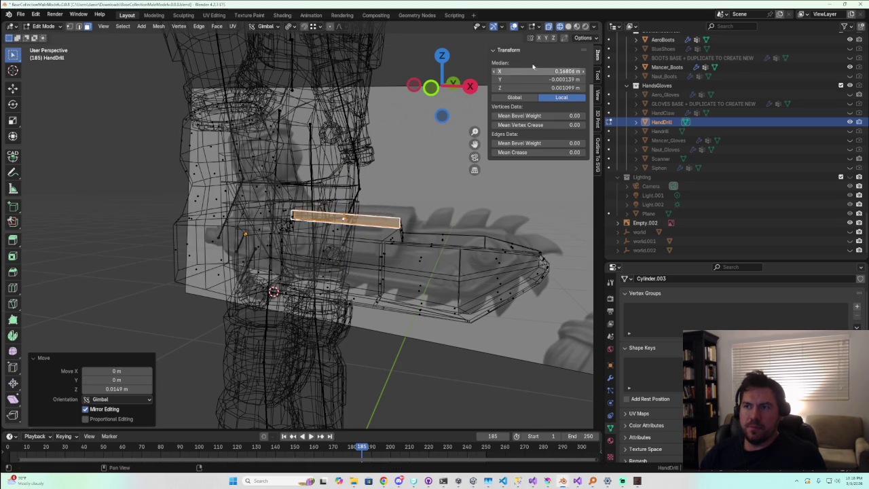
click(568, 26)
mouse_move(353, 203)
middle_down()
mouse_move(305, 275)
mouse_move(298, 269)
mouse_move(316, 273)
middle_up()
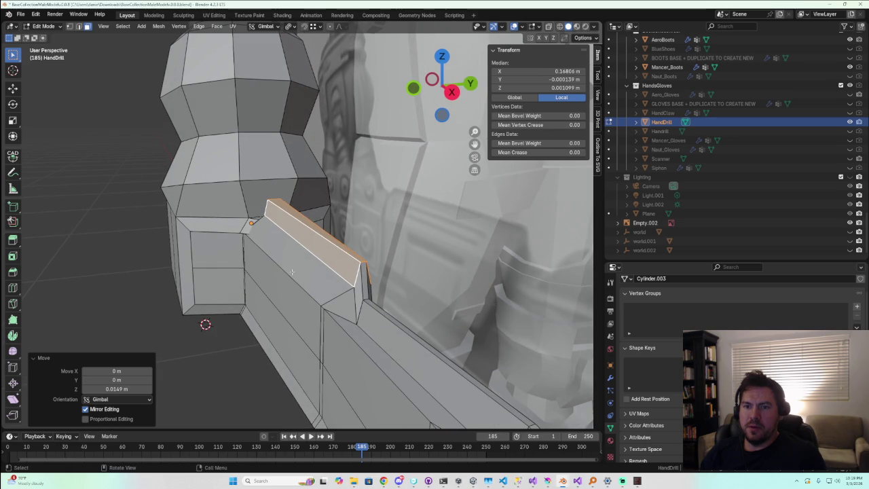
Select the top strip and side faces at the wrist junction and shrink them to 0.663
click(292, 272)
click(276, 284)
mouse_move(276, 284)
middle_down()
mouse_move(232, 260)
mouse_move(280, 270)
mouse_move(285, 263)
middle_up()
shift+click(226, 230)
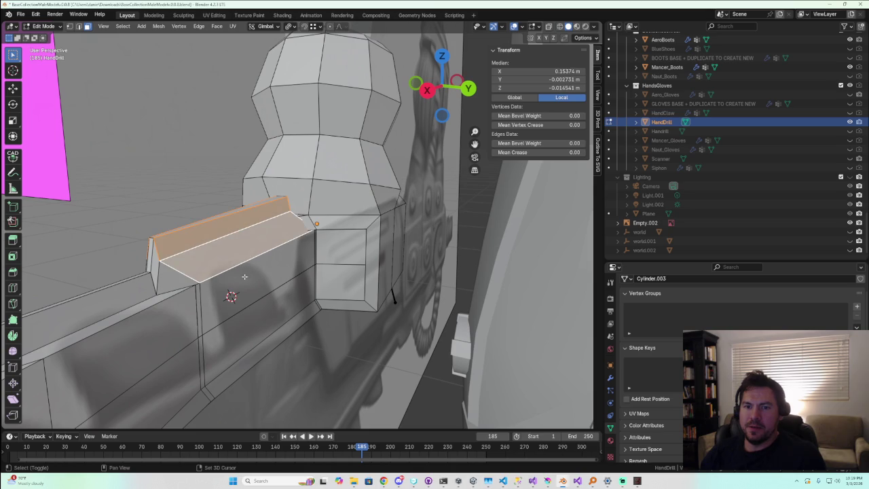
shift+click(237, 279)
middle_drag(237, 278, 239, 273)
middle_drag(292, 287, 336, 275)
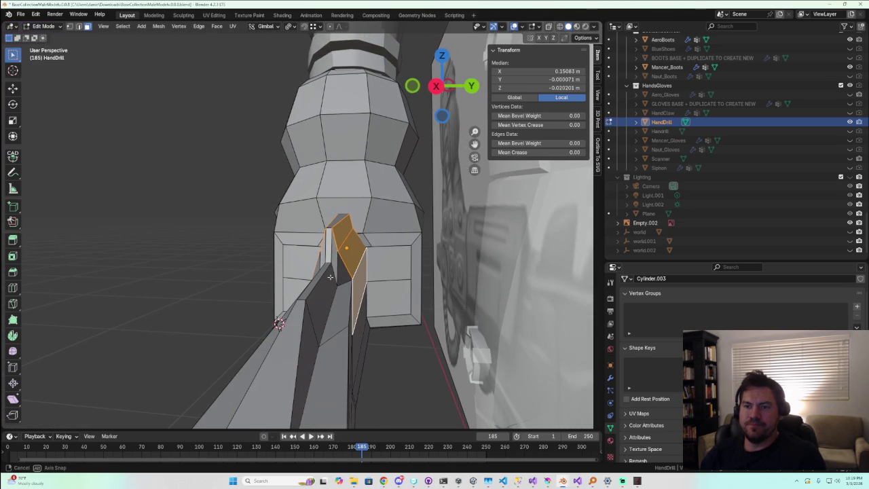
key(s)
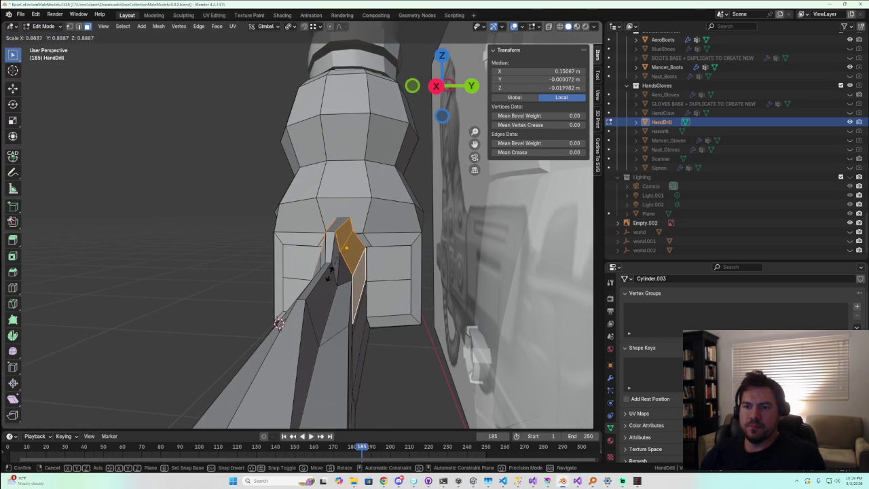
click(338, 269)
mouse_move(337, 269)
middle_down()
mouse_move(443, 280)
mouse_move(340, 309)
mouse_move(311, 365)
mouse_move(271, 354)
mouse_move(195, 373)
mouse_move(161, 368)
mouse_move(156, 342)
mouse_move(262, 355)
mouse_move(331, 348)
mouse_move(335, 365)
mouse_move(283, 383)
middle_up()
Leave Edit Mode to check the whole HandDrill, then return to mesh editing
key(Tab)
scroll(344, 308, up, 3)
key(Tab)
middle_drag(348, 261, 459, 255)
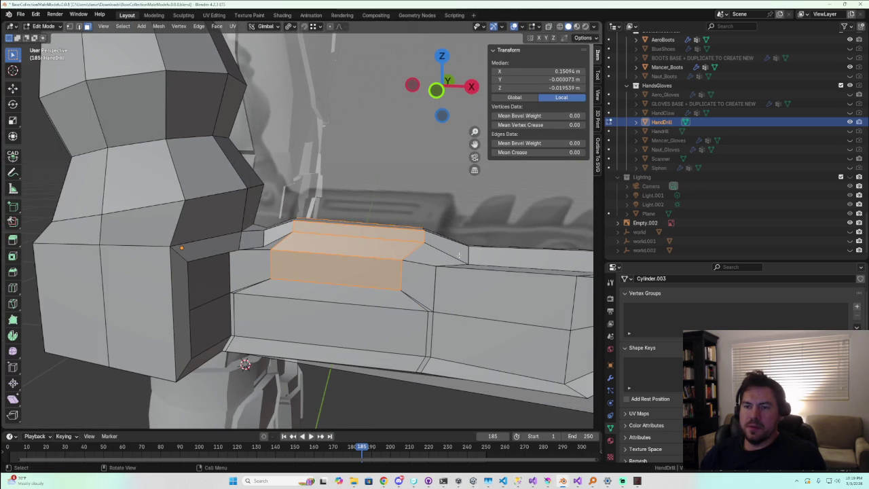
scroll(290, 240, up, 2)
Select the plate's wrist junction faces and, in Right view, start shifting them about 0.0038 m along Y
click(262, 253)
click(398, 229)
click(322, 277)
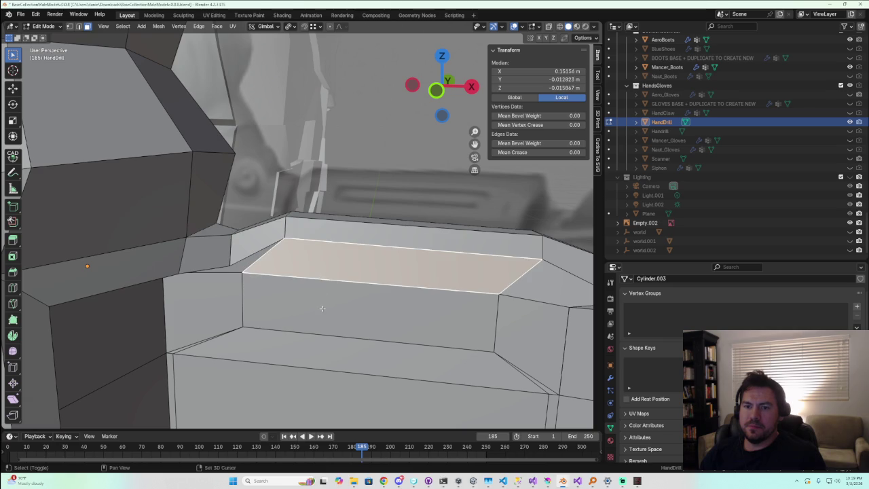
shift+click(323, 308)
shift+click(214, 306)
shift+click(234, 258)
mouse_move(250, 263)
middle_down()
mouse_move(229, 271)
mouse_move(342, 219)
middle_up()
click(452, 105)
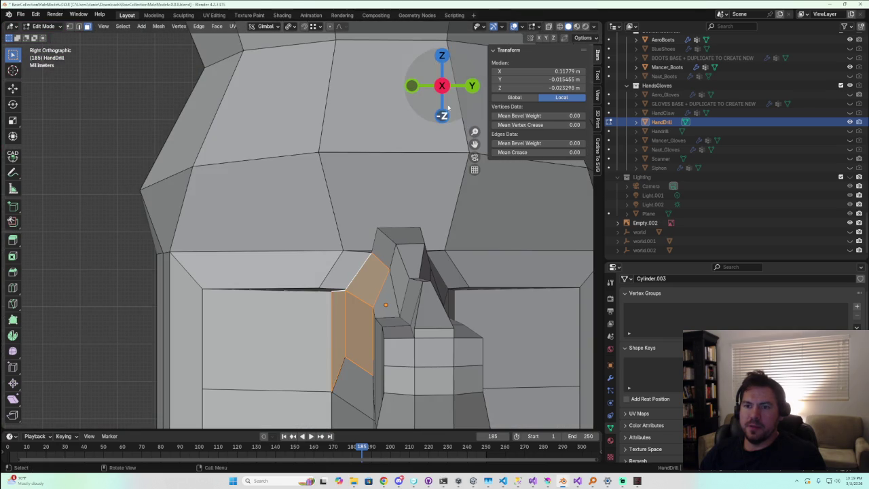
key(g)
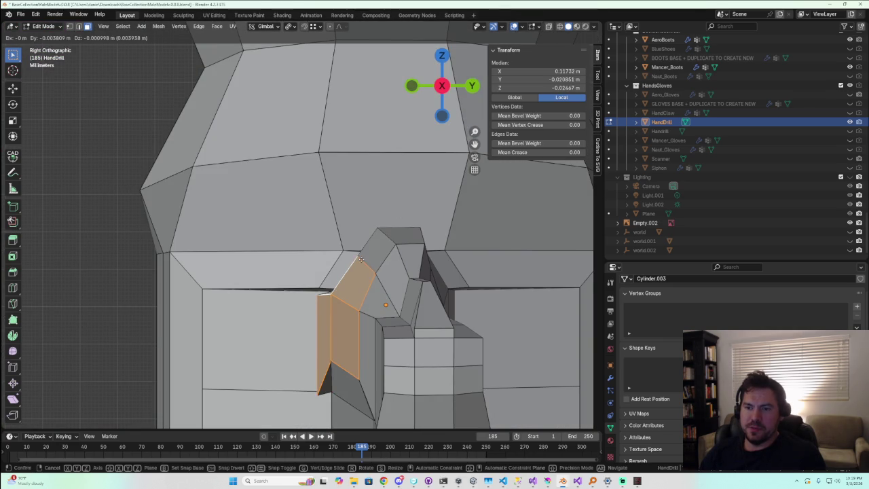
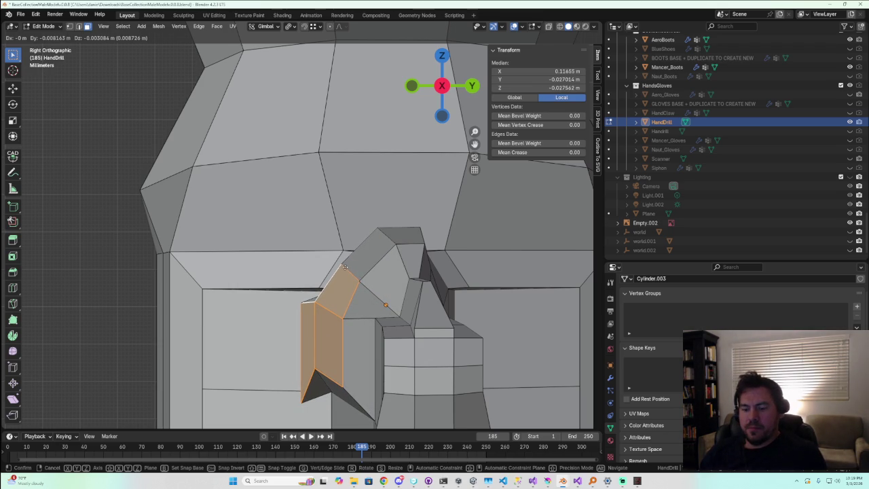
Move the selected wrist side-panel faces −0.009533 m along Y with mirror editing
key(y)
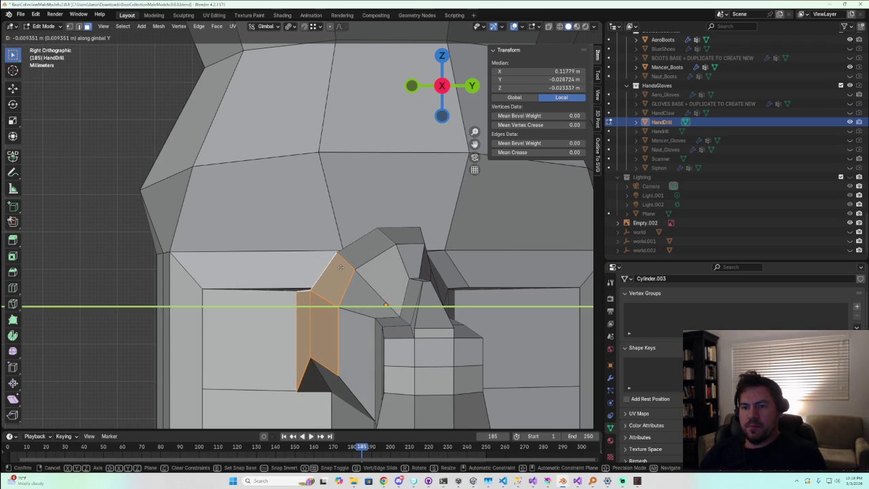
text(.5)
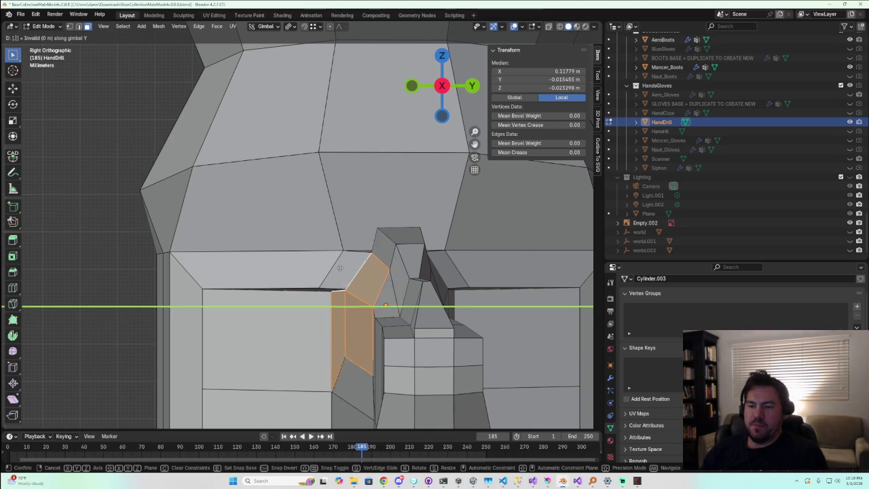
key(BackSpace)
key(BackSpace)
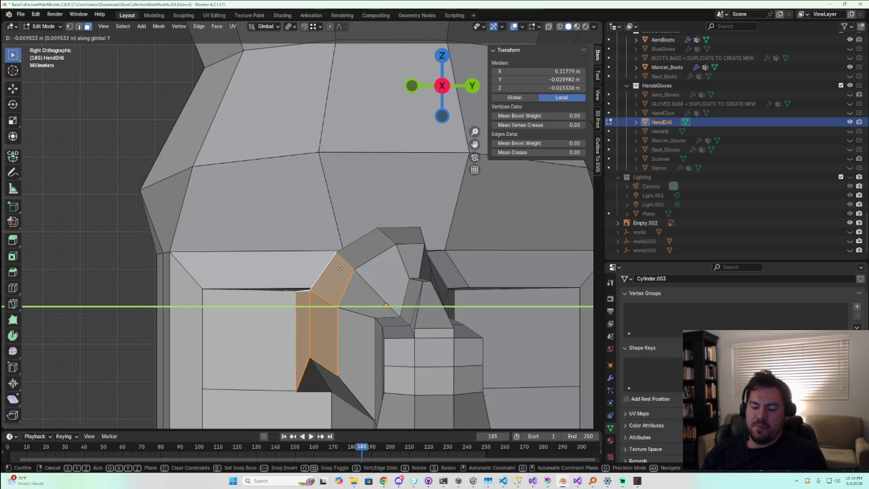
text(-.5)
key(BackSpace)
key(BackSpace)
key(BackSpace)
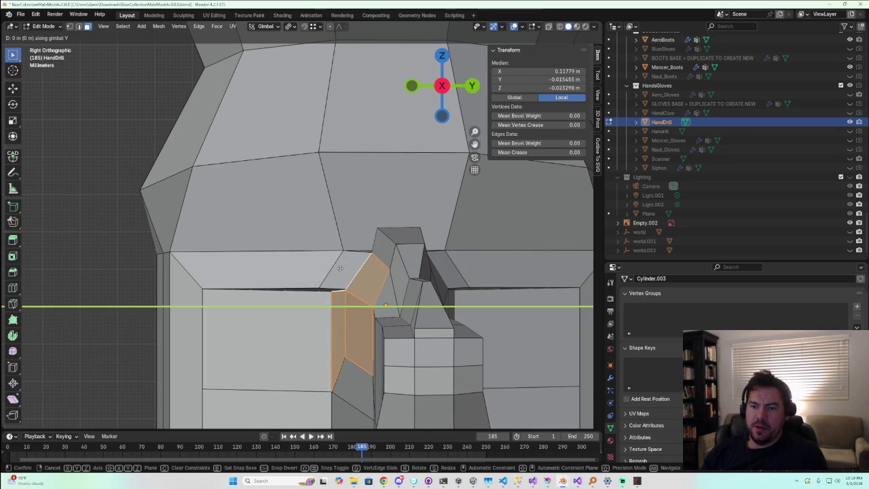
text(.5)
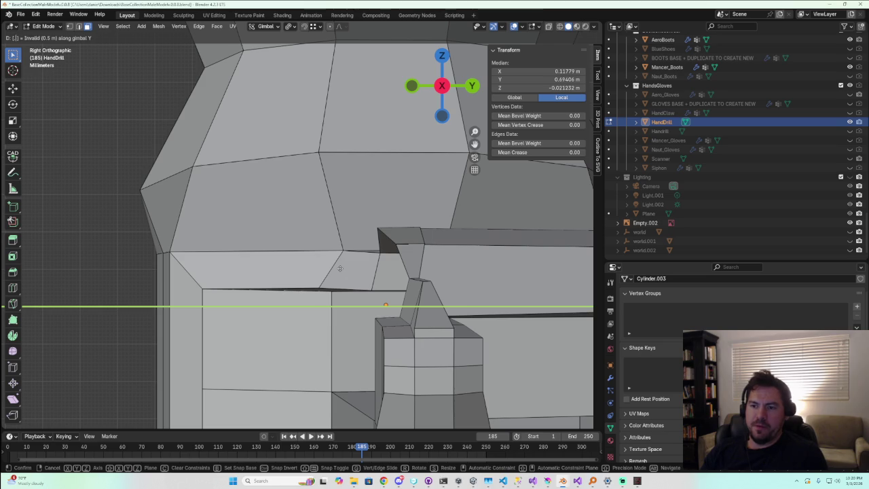
key(BackSpace)
text(5)
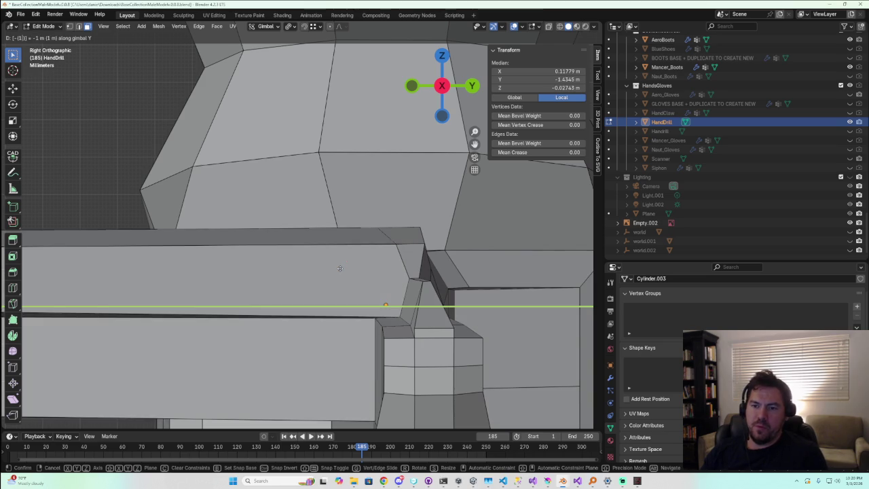
key(BackSpace)
key(BackSpace)
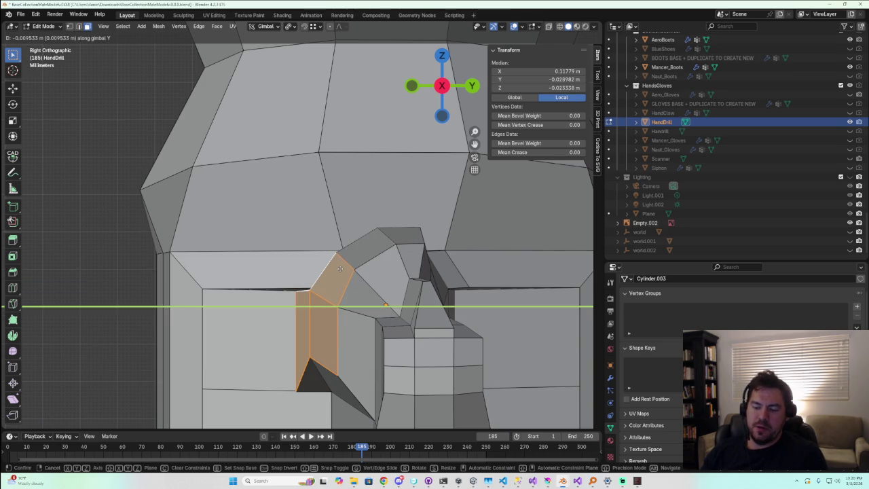
text(.)
key(BackSpace)
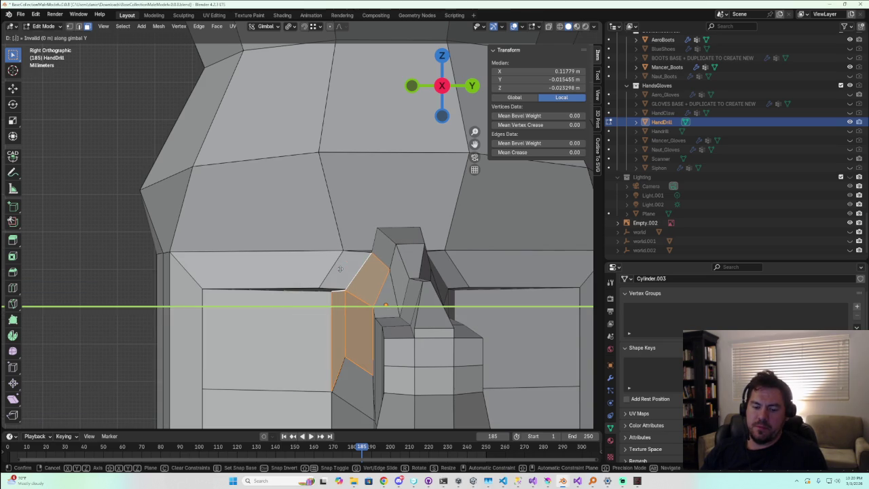
text(-)
key(BackSpace)
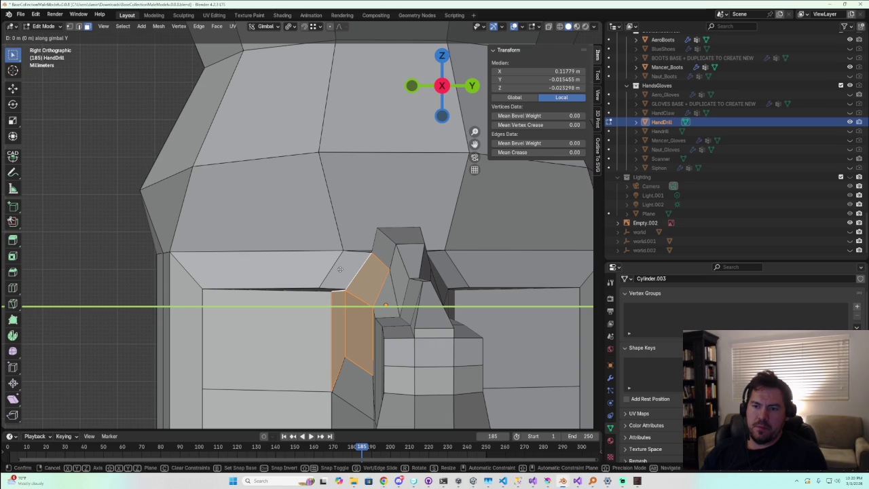
text(-)
key(BackSpace)
key(minus)
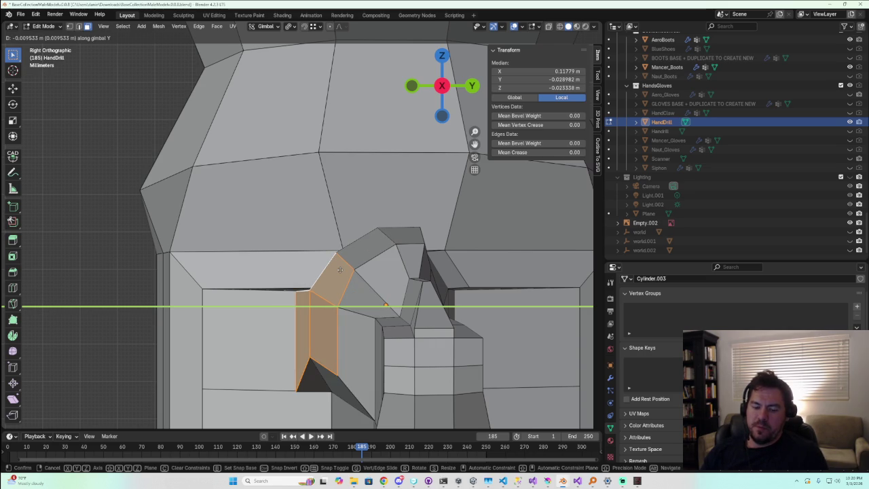
key(Return)
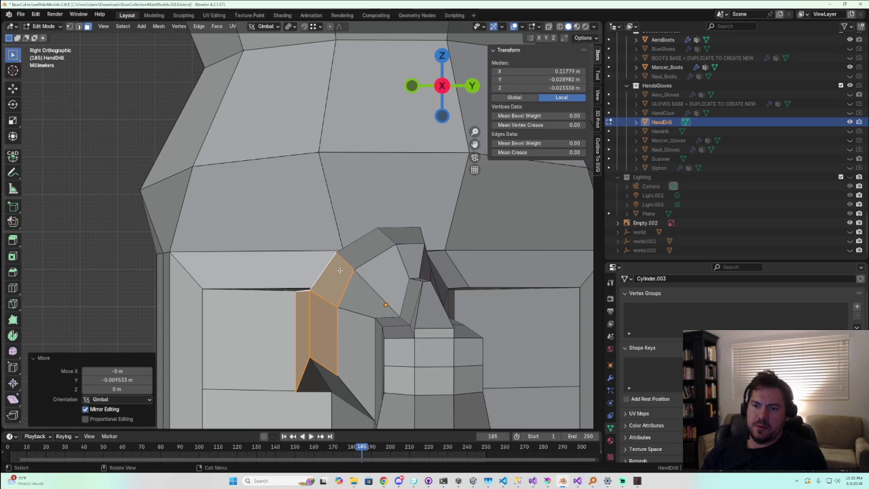
Orbit and toggle Object Mode to inspect the moved faces, then resume editing
scroll(339, 270, down, 3)
mouse_move(339, 271)
middle_down()
mouse_move(423, 360)
mouse_move(290, 343)
mouse_move(373, 381)
mouse_move(325, 359)
middle_up()
scroll(423, 360, down, 3)
key(Tab)
scroll(319, 360, up, 3)
key(Tab)
Select the side panel's top edge and nudge it along Y in right side view
click(302, 245)
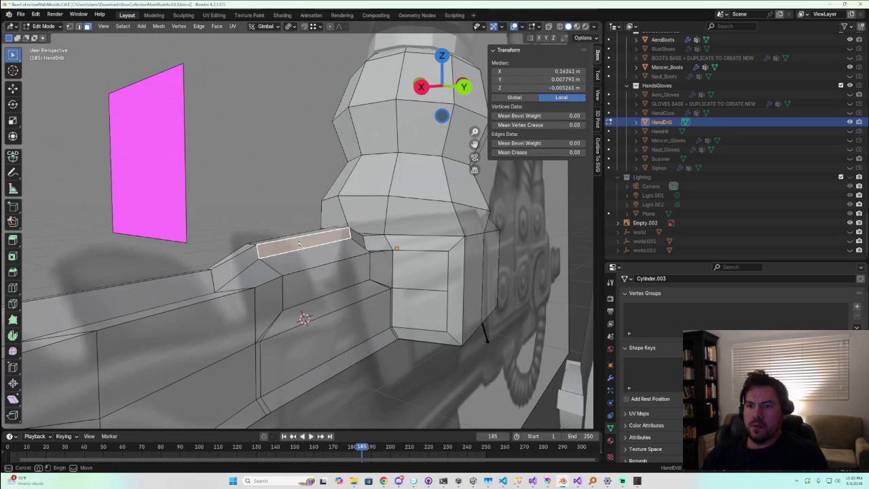
drag(331, 289, 331, 289)
mouse_move(331, 289)
middle_down()
mouse_move(345, 312)
mouse_move(394, 244)
middle_up()
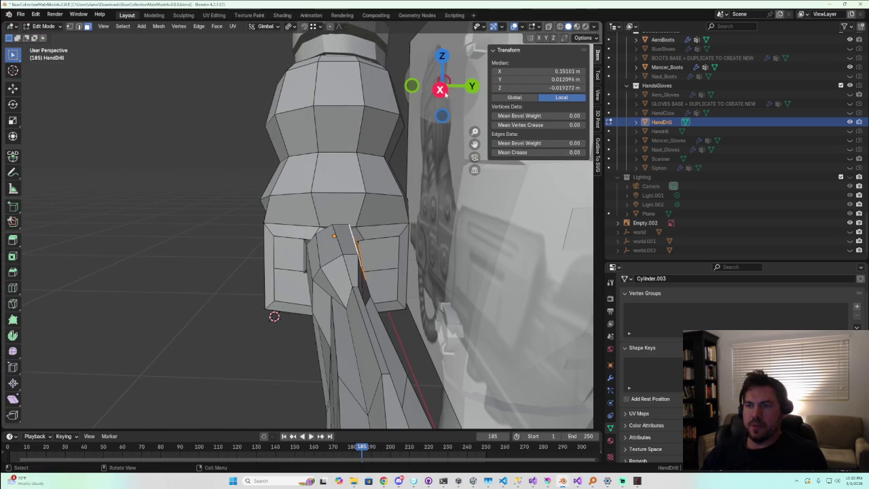
click(442, 88)
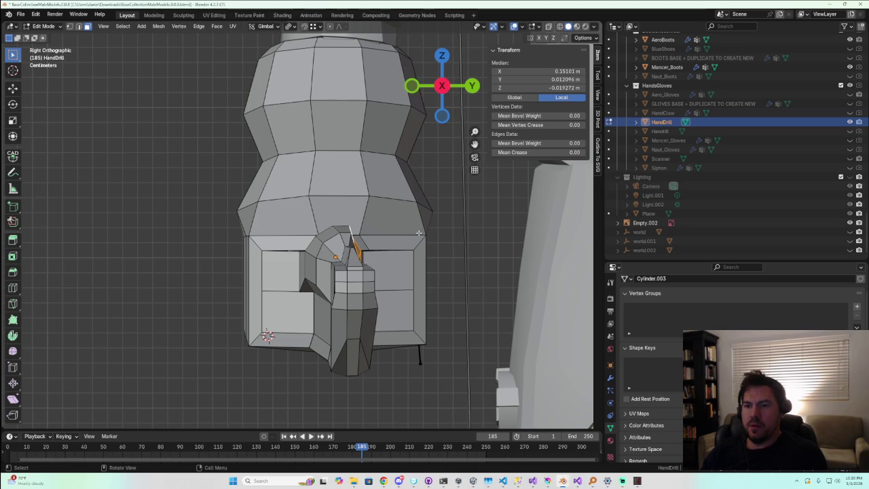
key(g)
key(y)
click(428, 249)
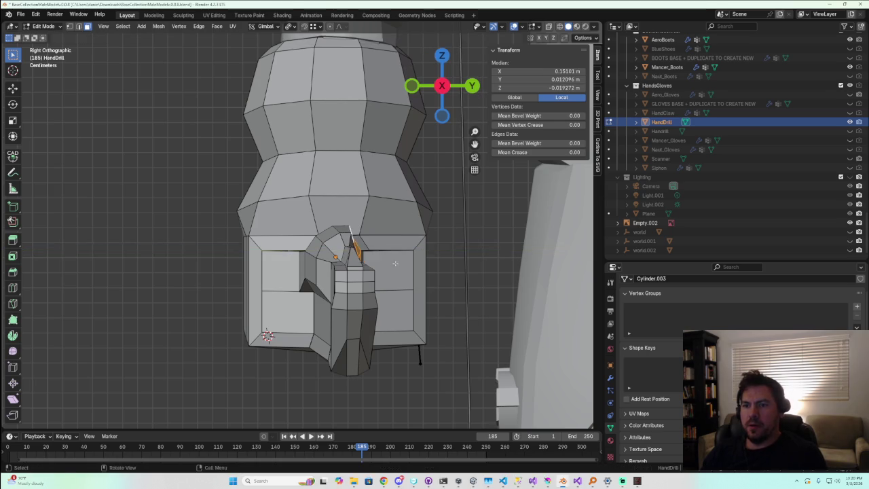
middle_drag(428, 250, 356, 257)
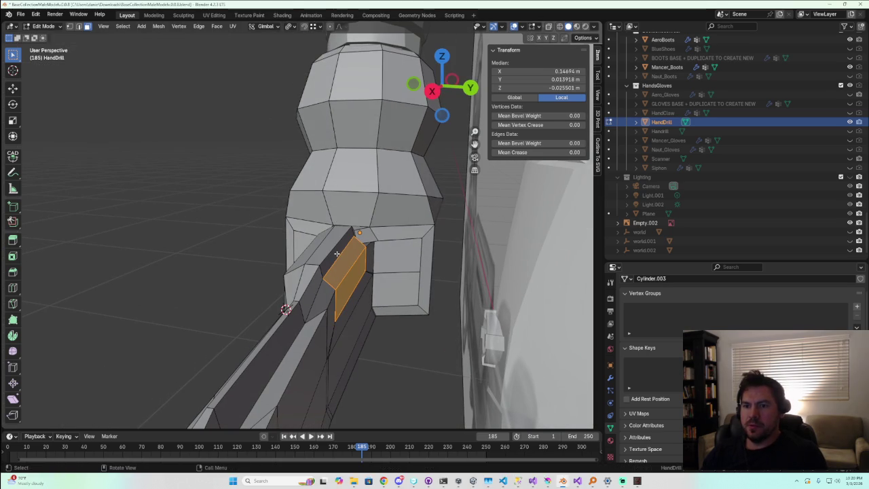
click(432, 91)
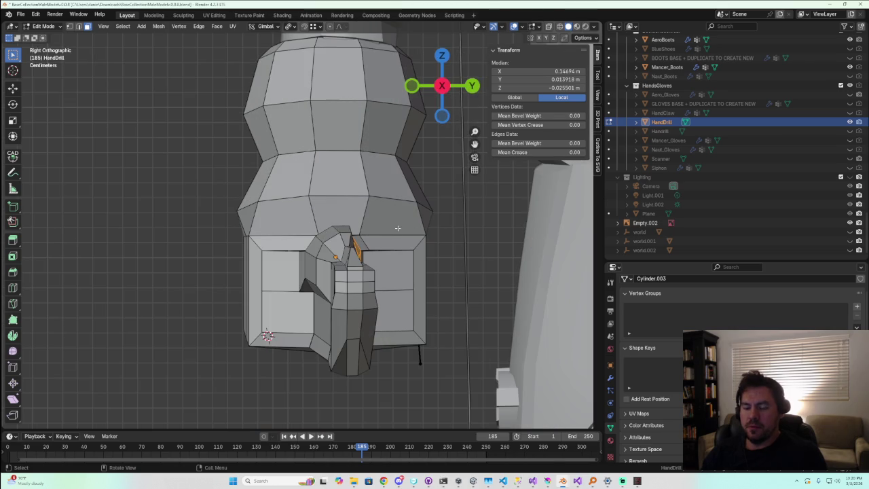
Vertex Slide the edge along the mesh to tighten the wrist corner
key(g)
key(y)
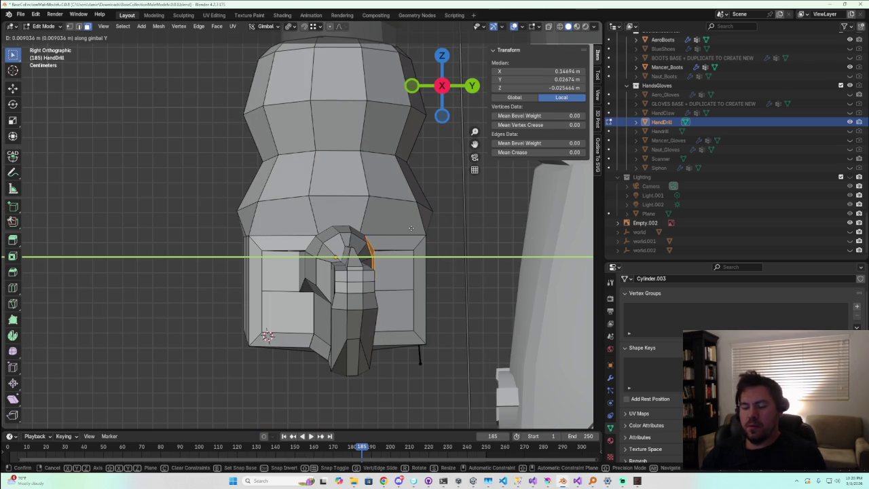
text(.5)
key(BackSpace)
text(5)
key(BackSpace)
text(-)
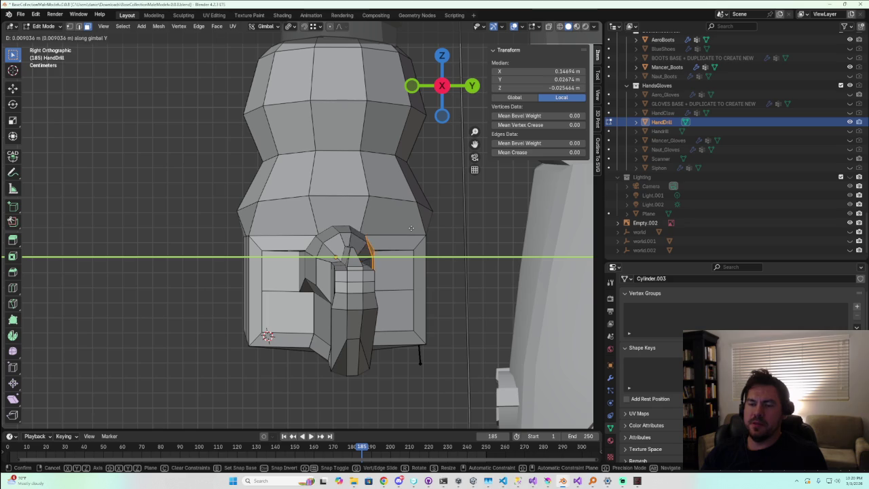
text(5)
key(BackSpace)
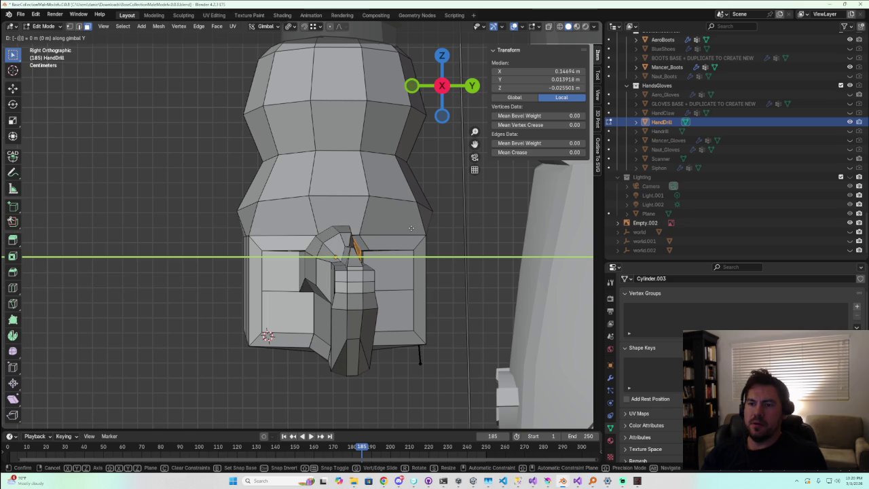
key(y)
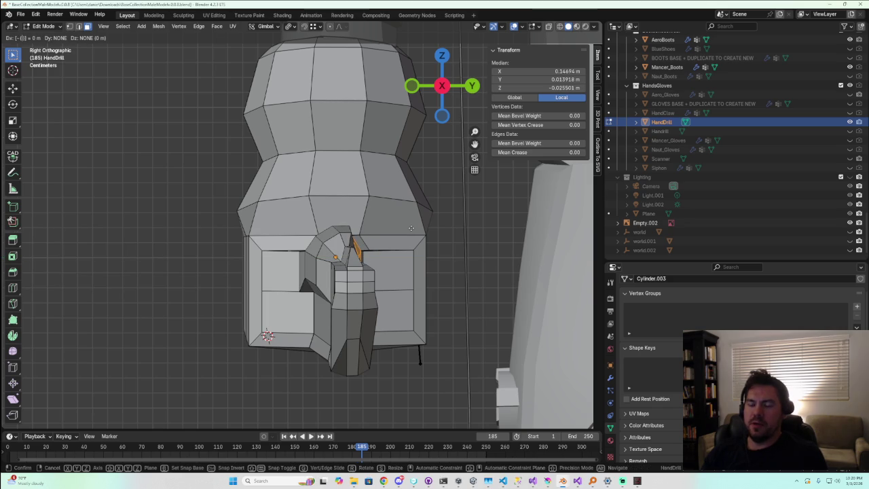
key(g)
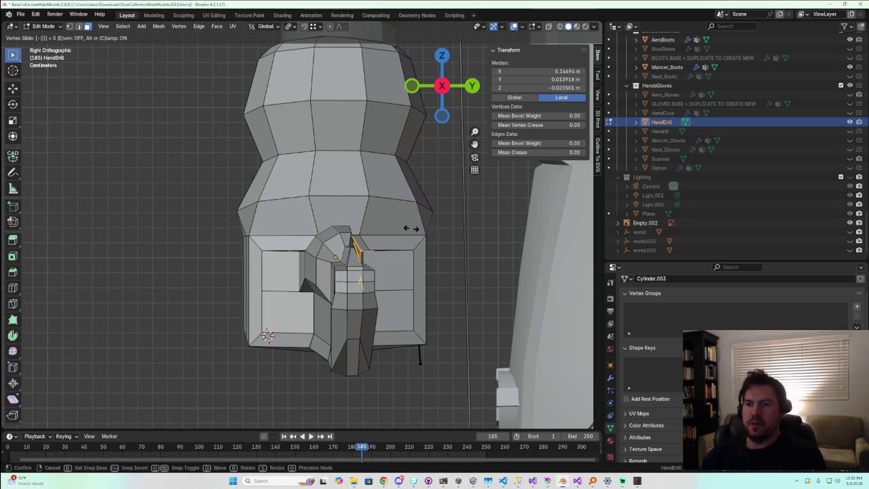
click(459, 233)
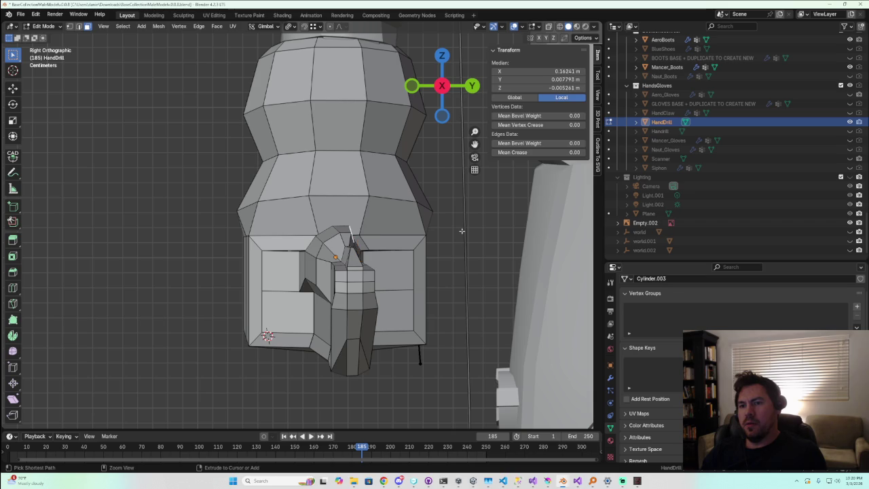
middle_drag(461, 231, 351, 292)
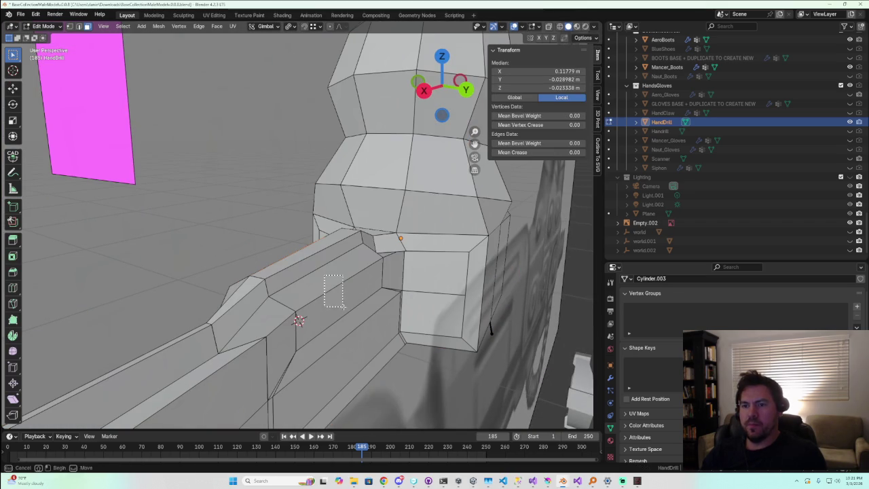
Shift the wrist's upper front edge slightly sideways along Y
drag(343, 307, 345, 308)
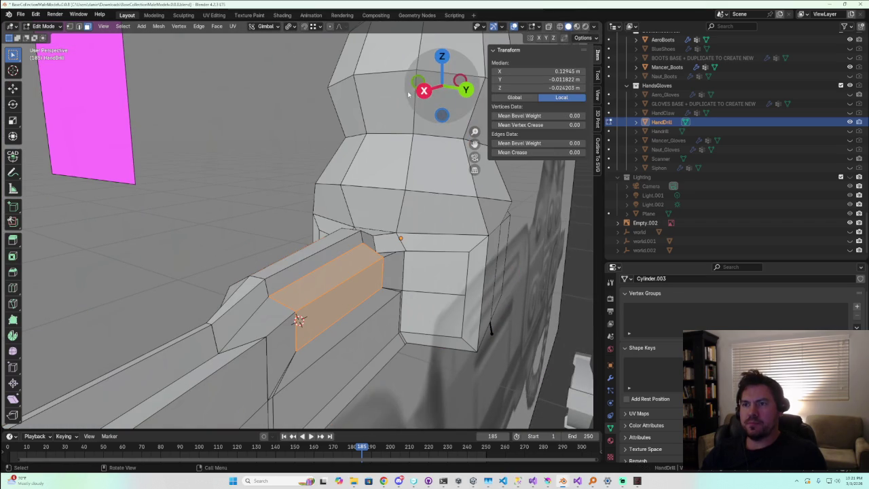
click(424, 90)
click(444, 88)
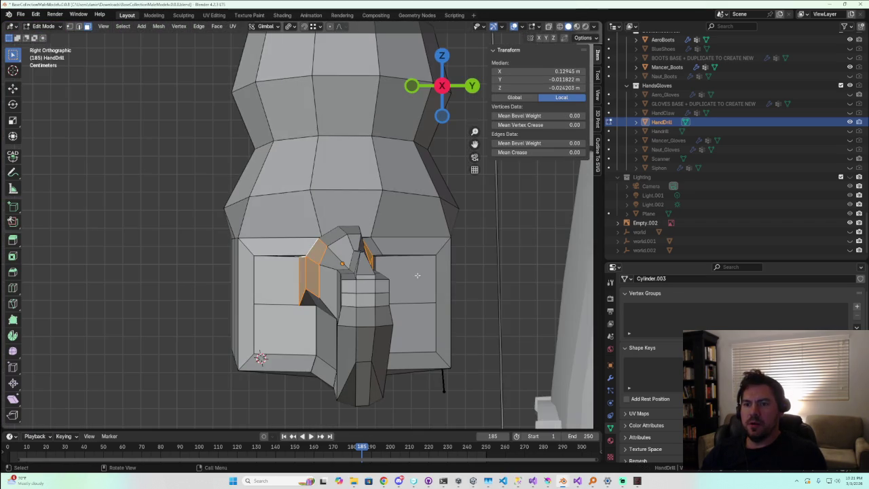
middle_drag(435, 204, 372, 276)
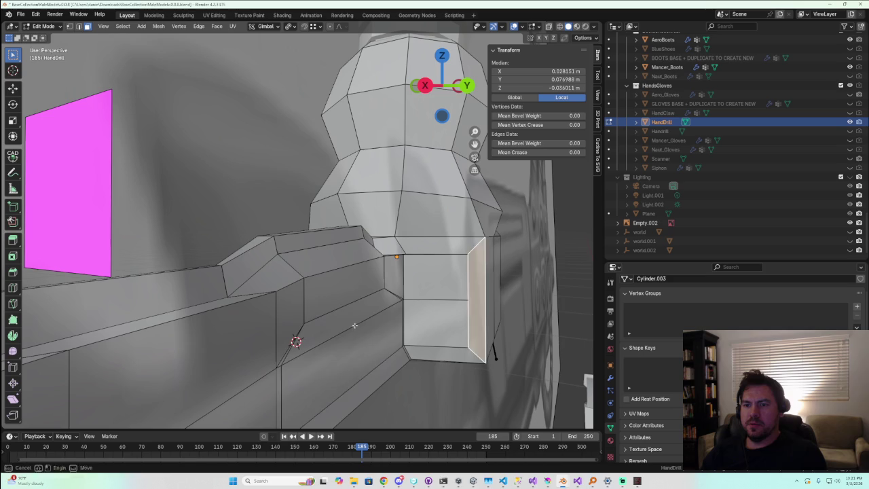
click(339, 360)
click(343, 293)
shift+click(326, 256)
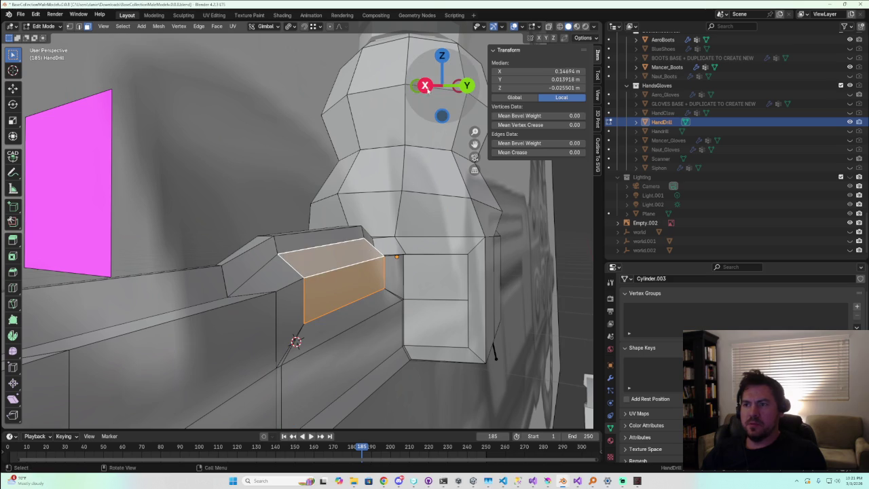
click(425, 87)
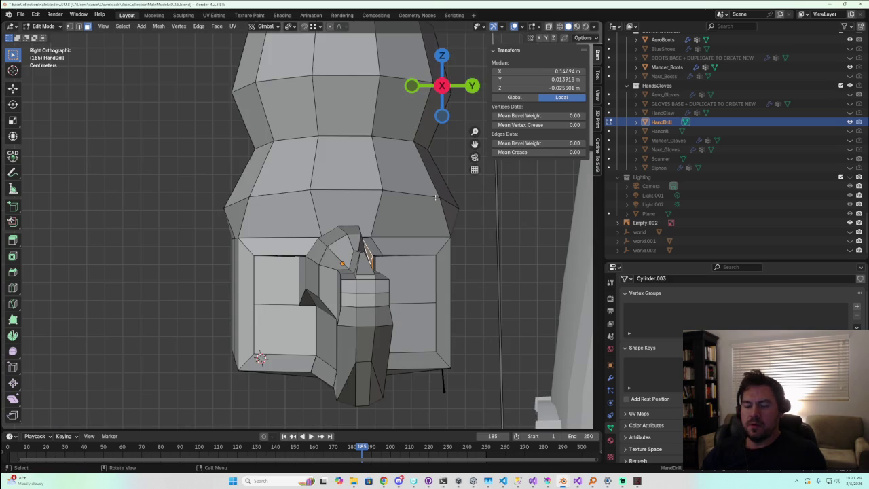
key(g)
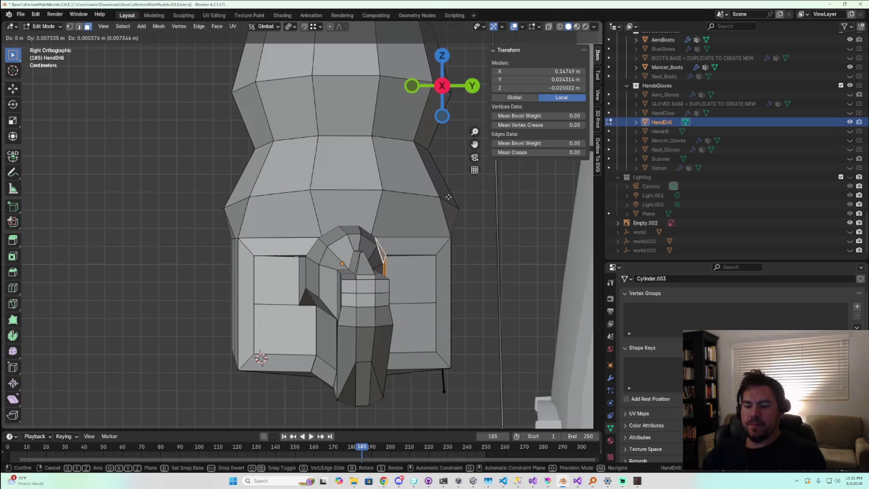
key(y)
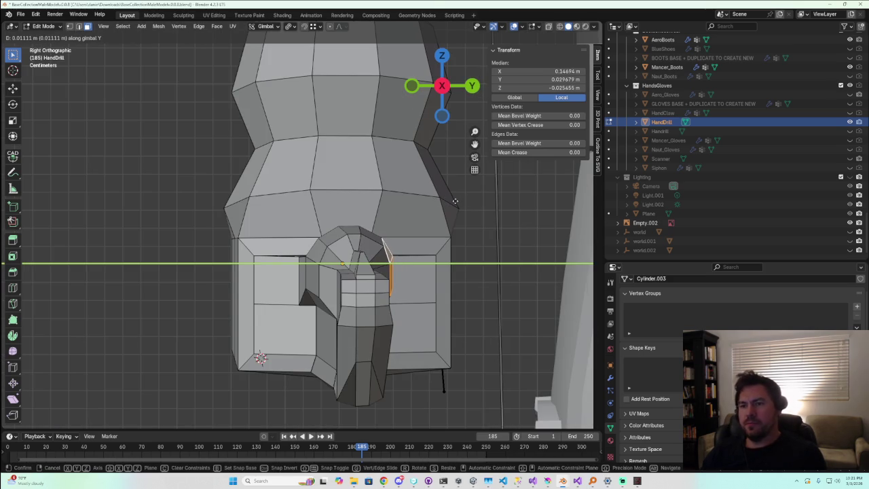
click(455, 201)
mouse_move(455, 201)
middle_down()
mouse_move(473, 248)
mouse_move(483, 249)
mouse_move(445, 339)
mouse_move(380, 280)
mouse_move(472, 366)
mouse_move(454, 289)
middle_up()
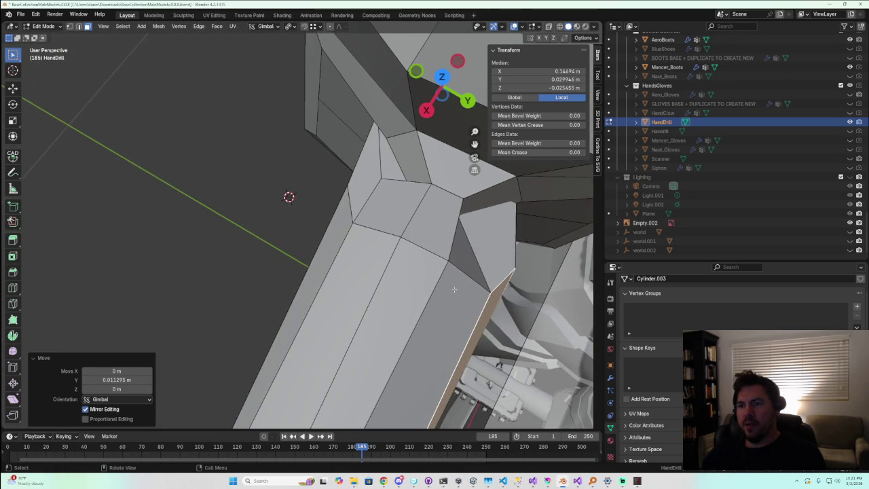
Orbit around the drill grip in Object Mode to check the wrist edit
middle_drag(505, 259, 372, 276)
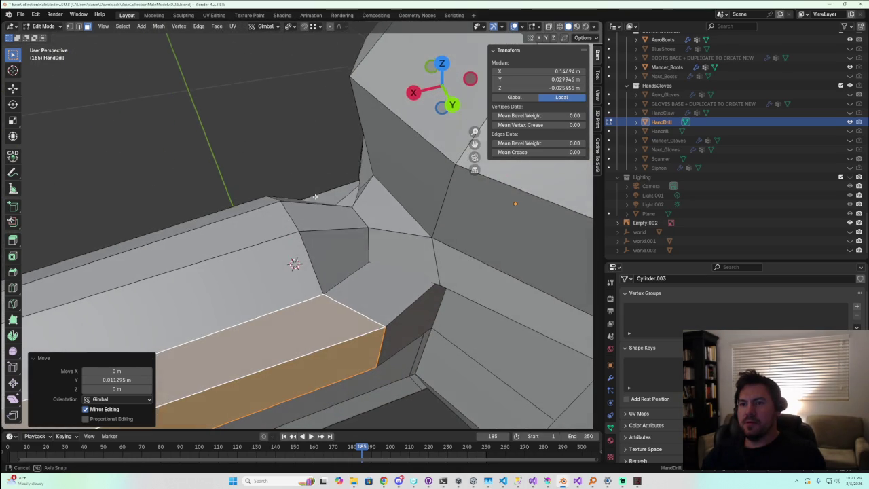
key(Tab)
middle_drag(397, 277, 425, 347)
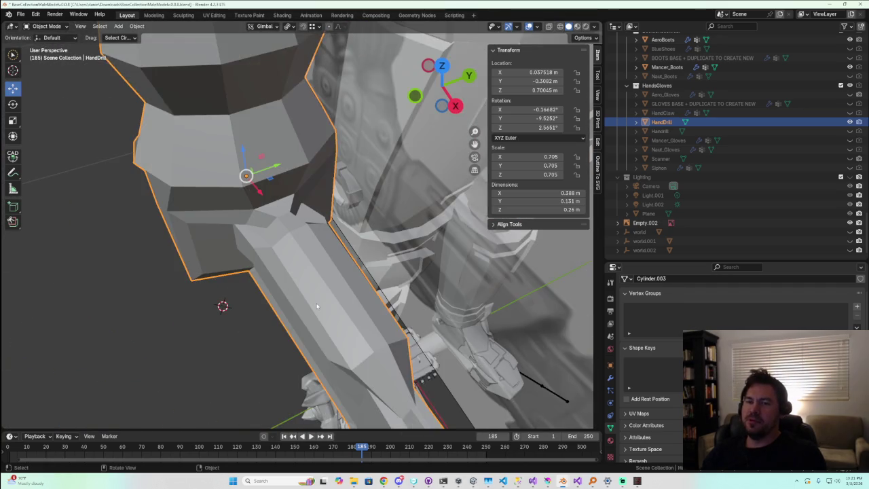
middle_drag(425, 347, 313, 307)
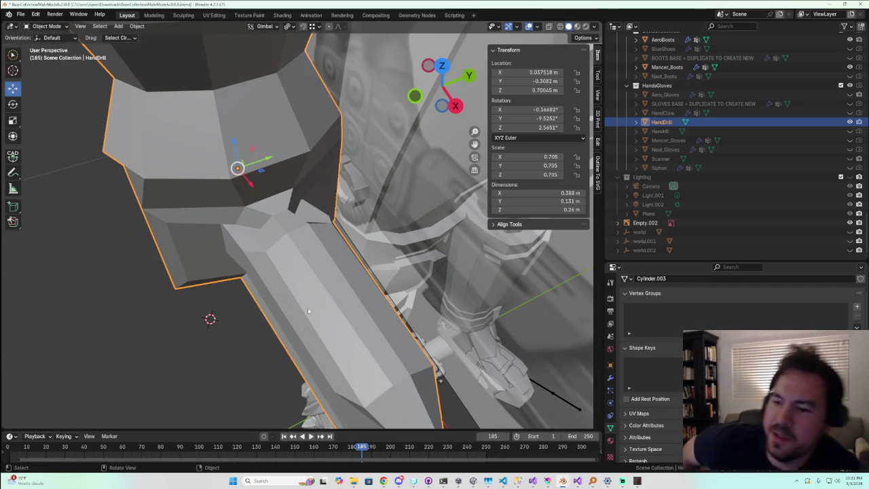
middle_drag(308, 309, 396, 249)
scroll(396, 249, up, 4)
key(Tab)
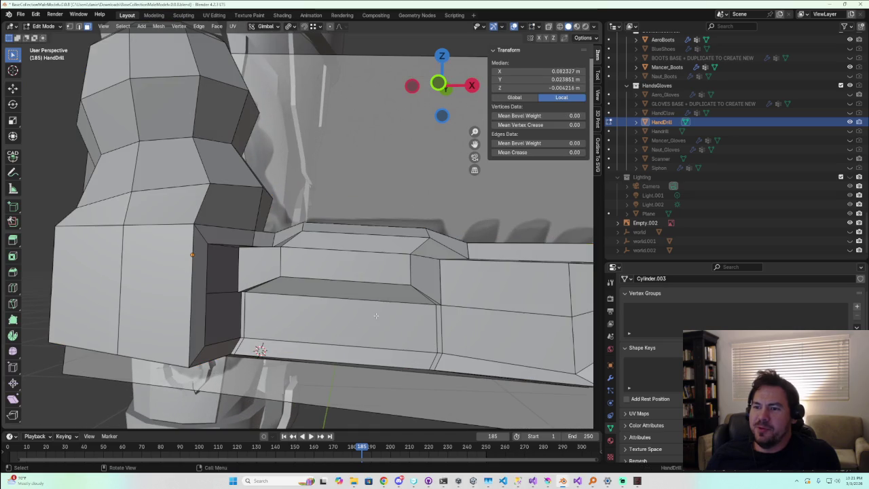
middle_drag(382, 322, 313, 350)
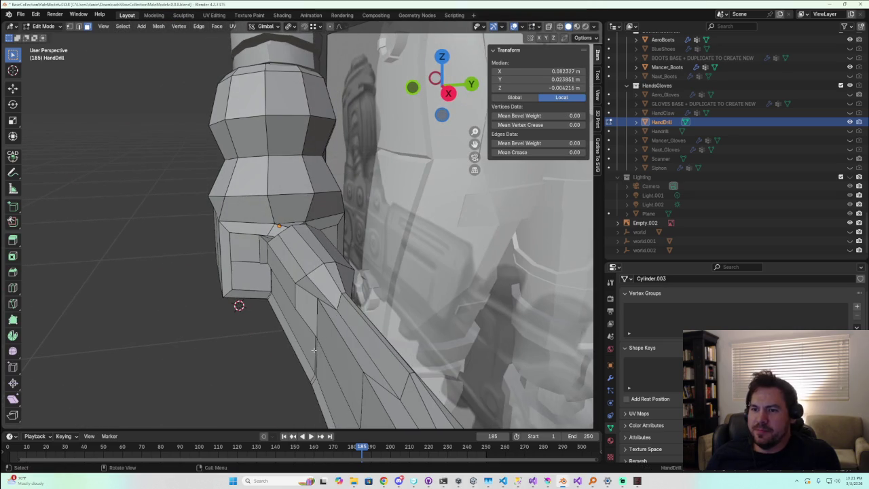
Raise the strip along the drill's top ridge vertically along Z
shift+click(310, 266)
shift+click(325, 254)
shift+click(334, 255)
middle_drag(334, 255, 379, 253)
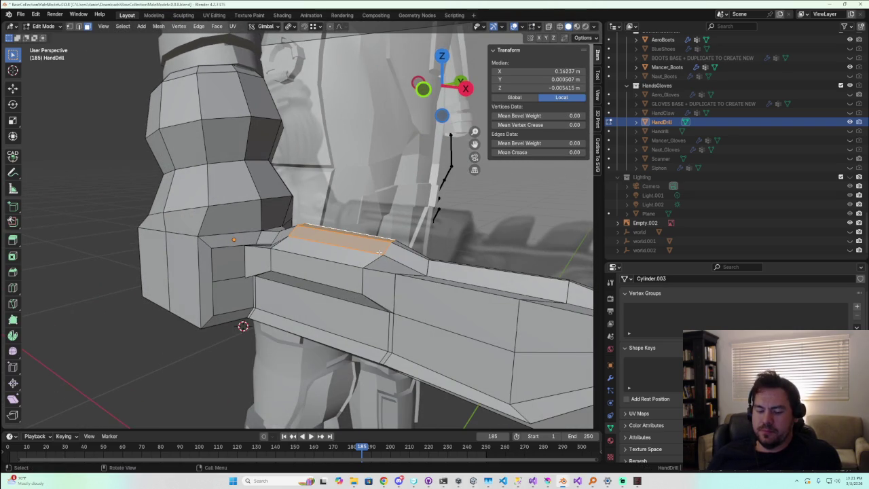
alt+middle_drag(470, 112, 414, 112)
key(g)
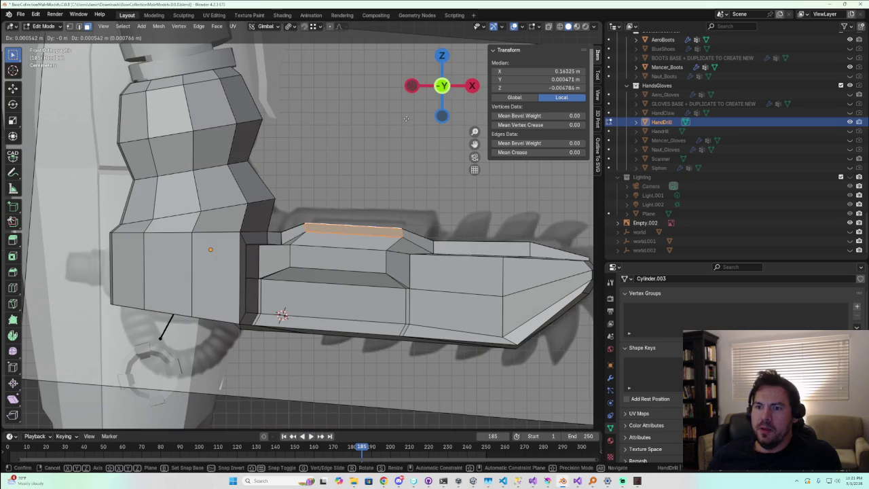
key(z)
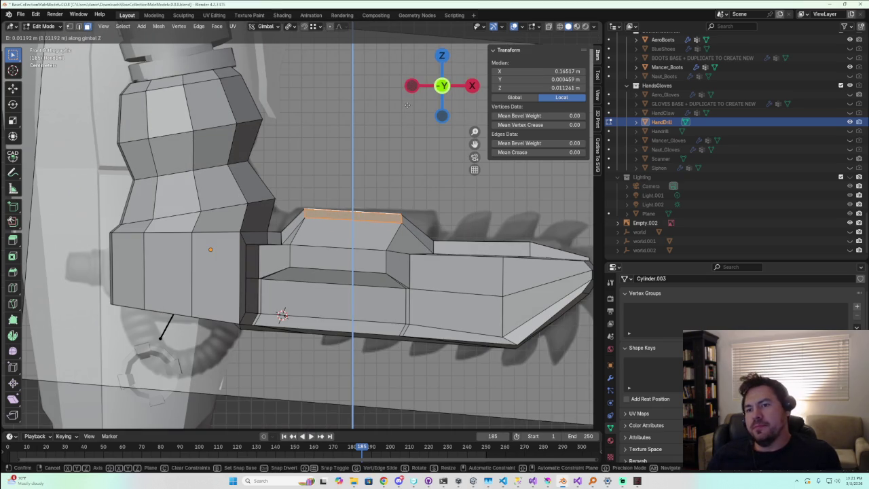
click(411, 124)
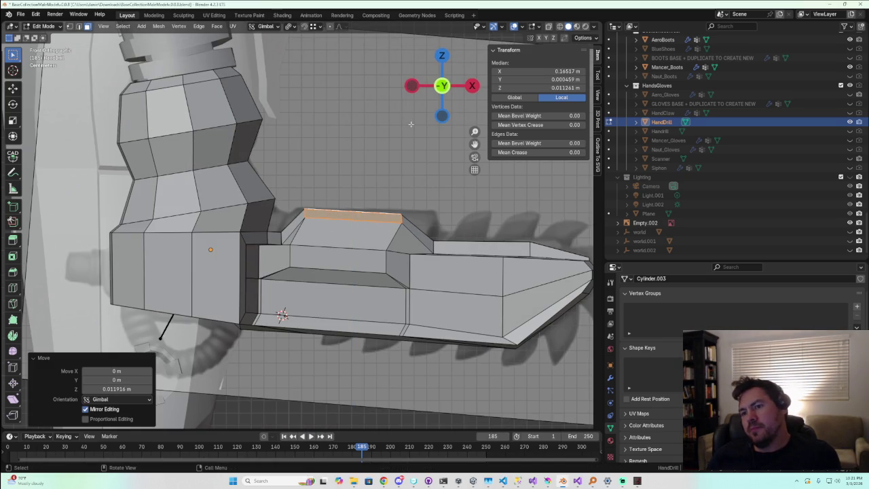
drag(442, 85, 432, 251)
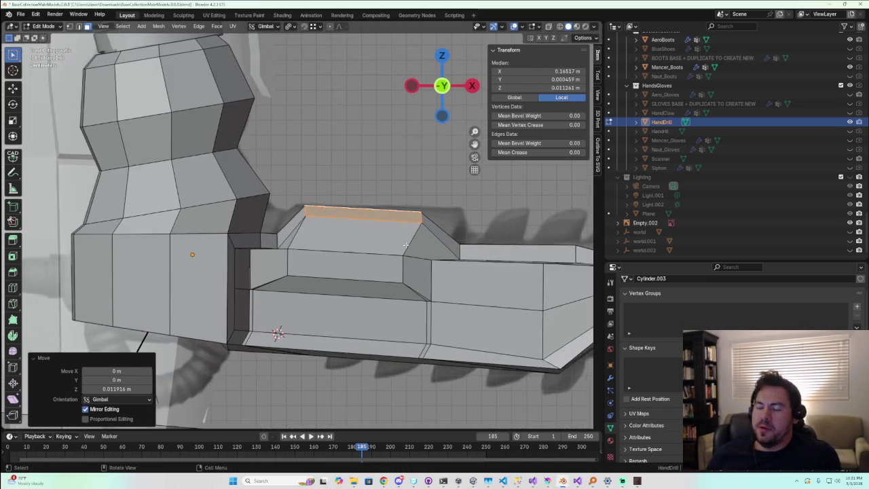
key(KP_1)
mouse_move(432, 251)
middle_down()
mouse_move(377, 266)
mouse_move(365, 296)
middle_up()
Push the ridge's front edge about 0.027 m forward along X
key(Tab)
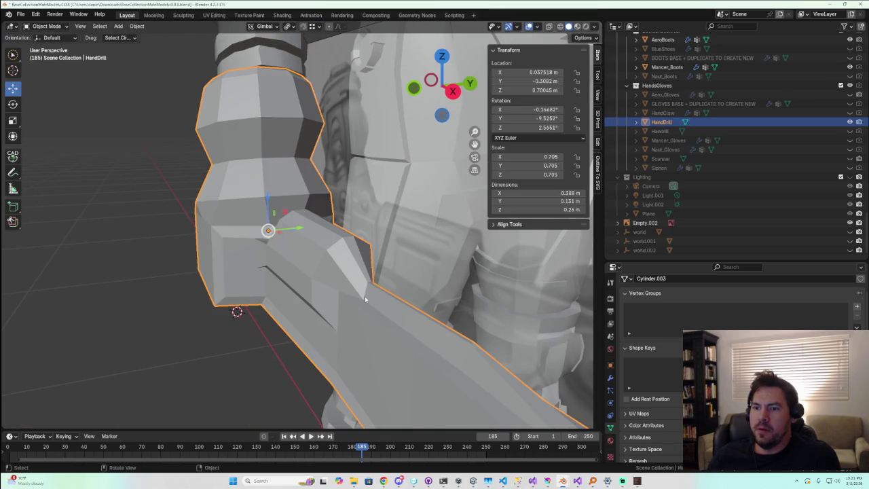
key(Tab)
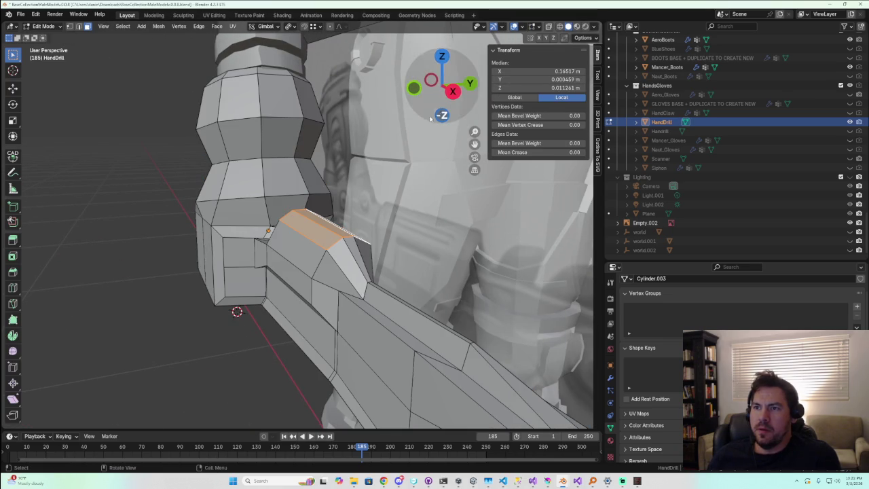
click(343, 237)
shift+click(345, 237)
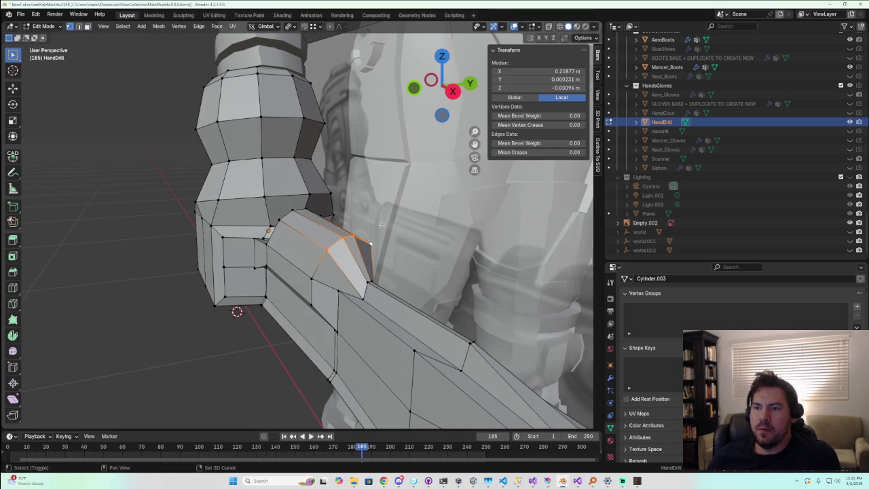
click(415, 94)
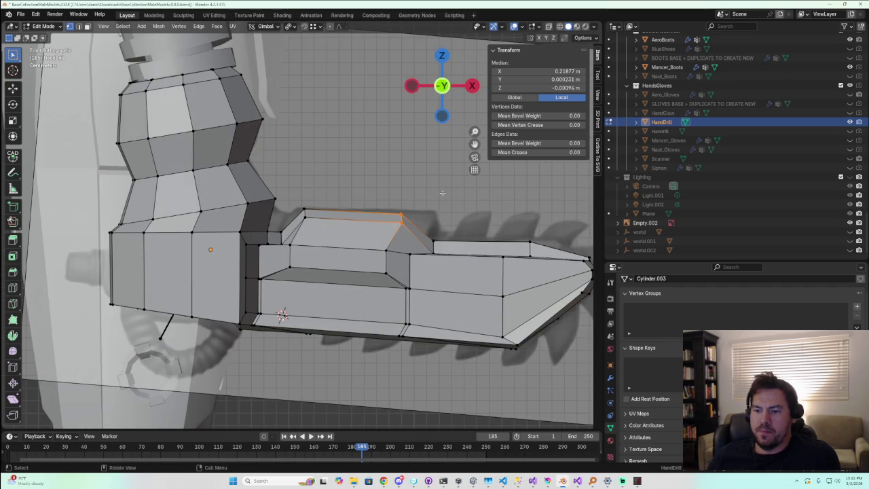
key(g)
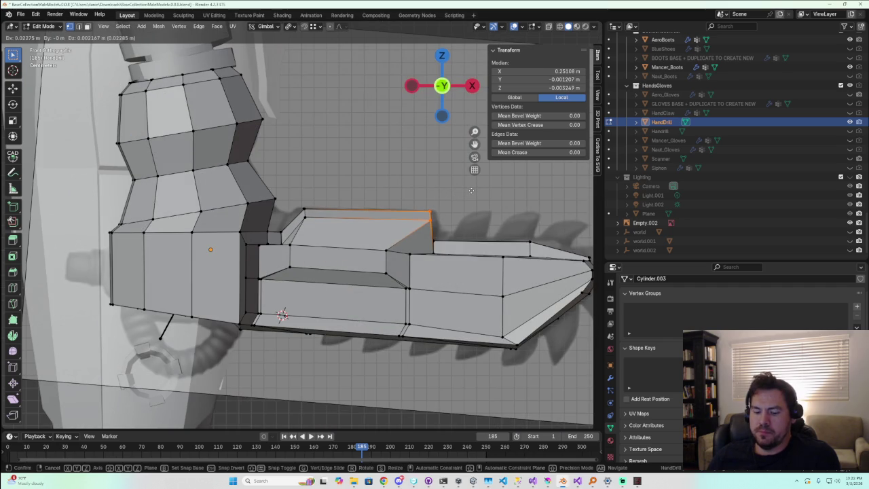
key(x)
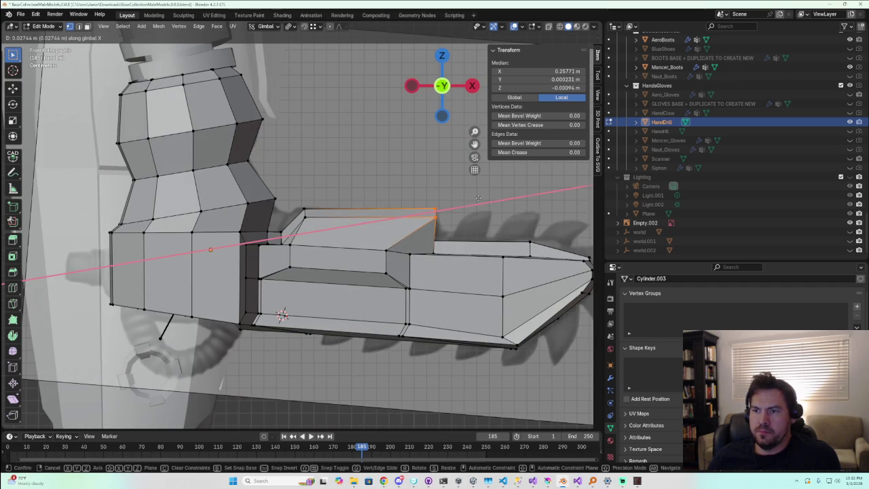
click(478, 198)
middle_drag(478, 197, 441, 285)
Return to Object Mode and orbit around the reshaped drill and gauntlet
key(Tab)
mouse_move(427, 349)
middle_down()
mouse_move(398, 378)
mouse_move(344, 386)
mouse_move(451, 407)
mouse_move(498, 397)
middle_up()
click(433, 395)
scroll(441, 398, down, 2)
middle_drag(441, 397, 436, 382)
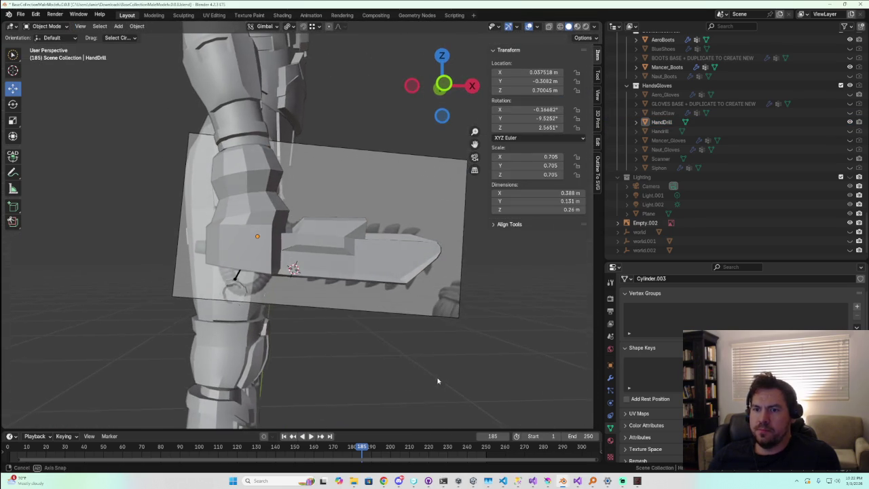
Zoom in behind the gauntlet's wrist, select the HandDrill and enter Edit Mode
scroll(291, 301, up, 4)
mouse_move(291, 300)
middle_down()
mouse_move(255, 326)
mouse_move(216, 279)
mouse_move(194, 313)
mouse_move(338, 369)
mouse_move(266, 365)
mouse_move(248, 377)
mouse_move(298, 378)
mouse_move(288, 361)
mouse_move(356, 293)
mouse_move(351, 276)
mouse_move(334, 310)
middle_up()
scroll(302, 379, up, 2)
scroll(306, 379, up, 3)
middle_drag(268, 322, 358, 305)
middle_drag(360, 327, 258, 263)
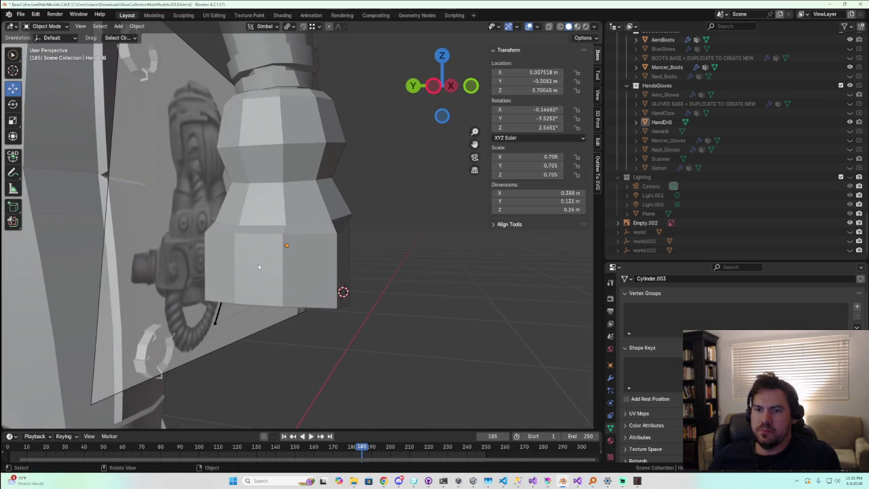
click(258, 264)
key(Tab)
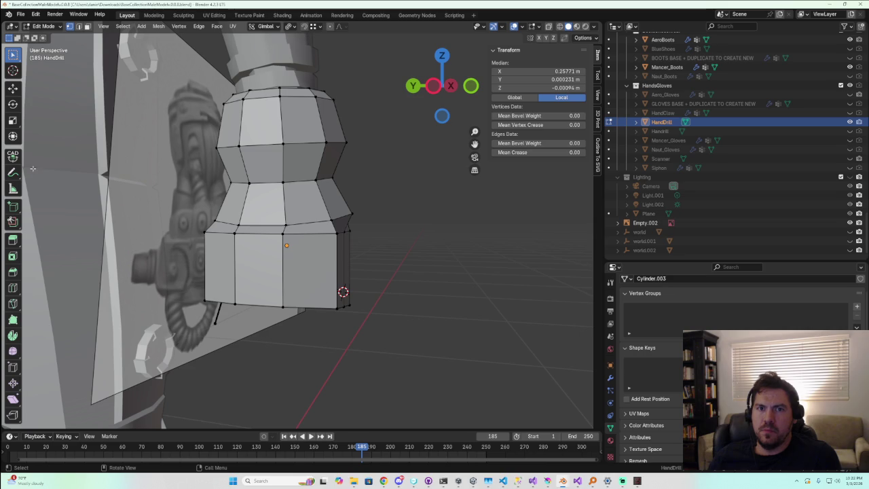
Inset the drill's side face into a rectangular panel about 0.0112 m thick
click(285, 279)
click(87, 26)
click(261, 257)
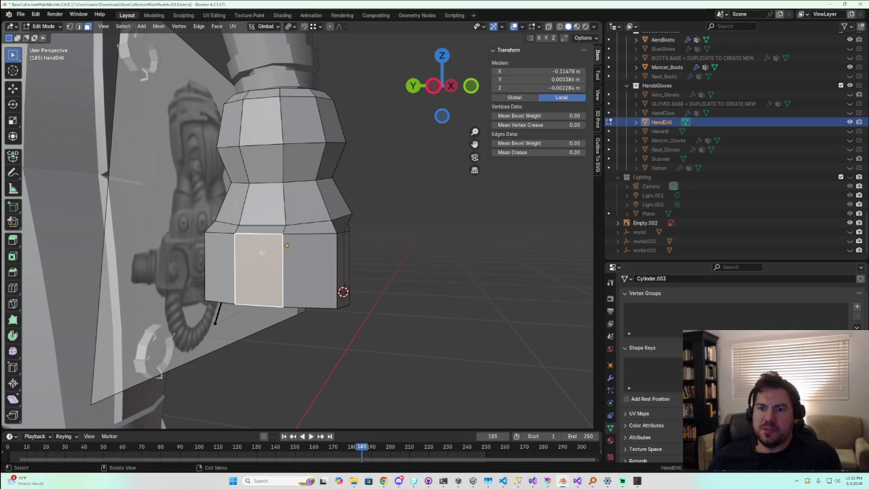
key(i)
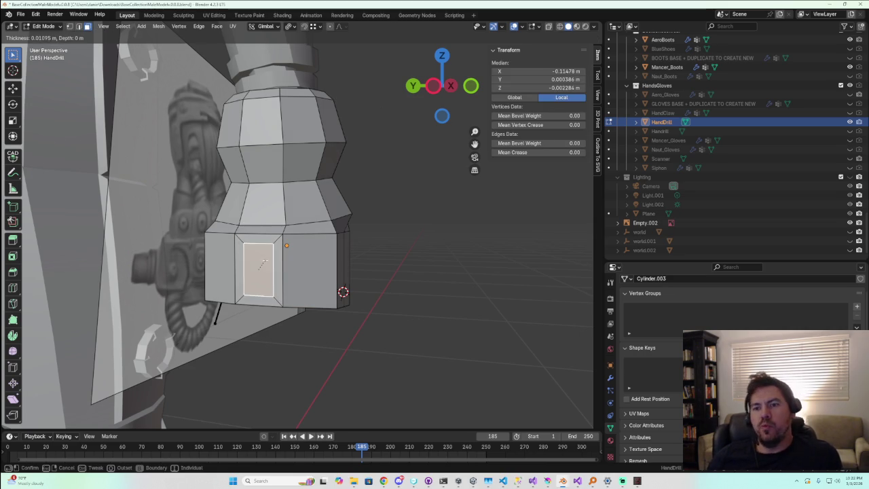
click(264, 263)
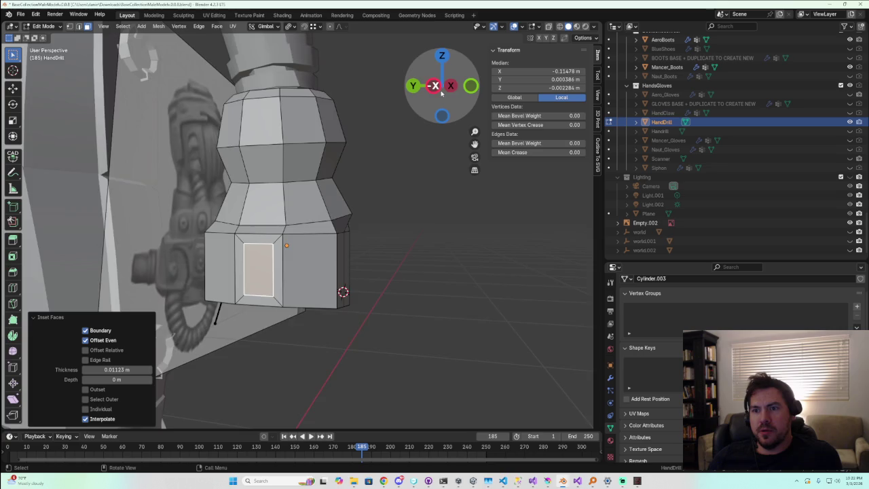
click(432, 85)
scroll(328, 249, up, 4)
key(Tab)
key(Tab)
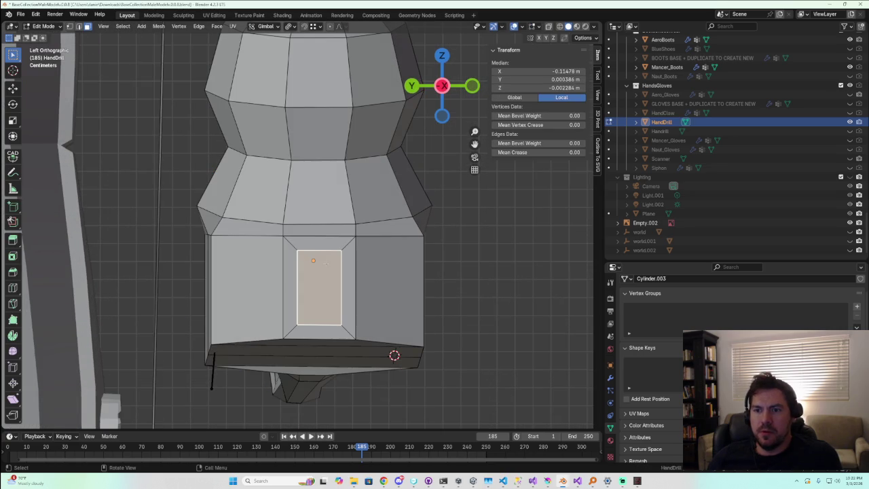
Raise the panel's bottom two vertices 0.015233 m along Z
click(69, 26)
drag(293, 321, 350, 333)
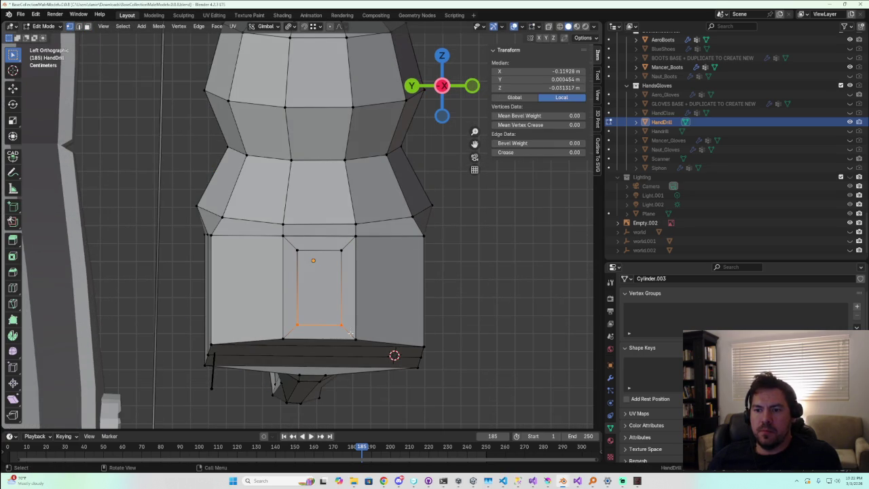
key(g)
key(z)
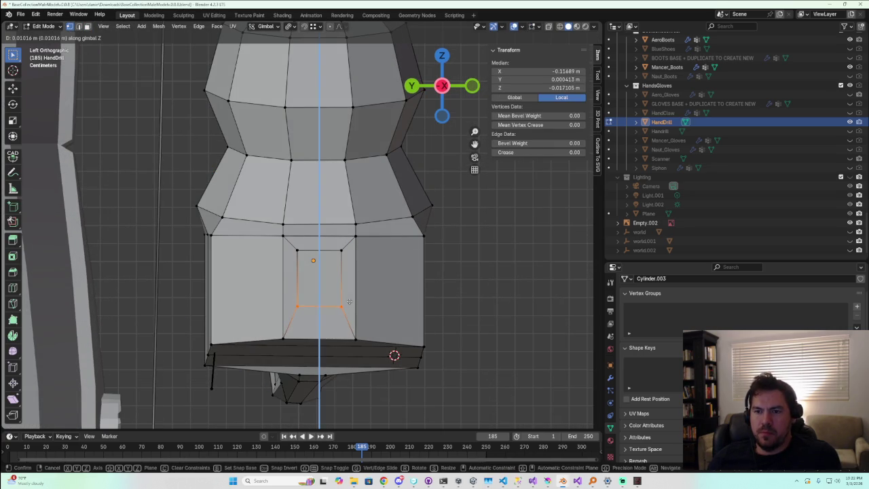
click(348, 295)
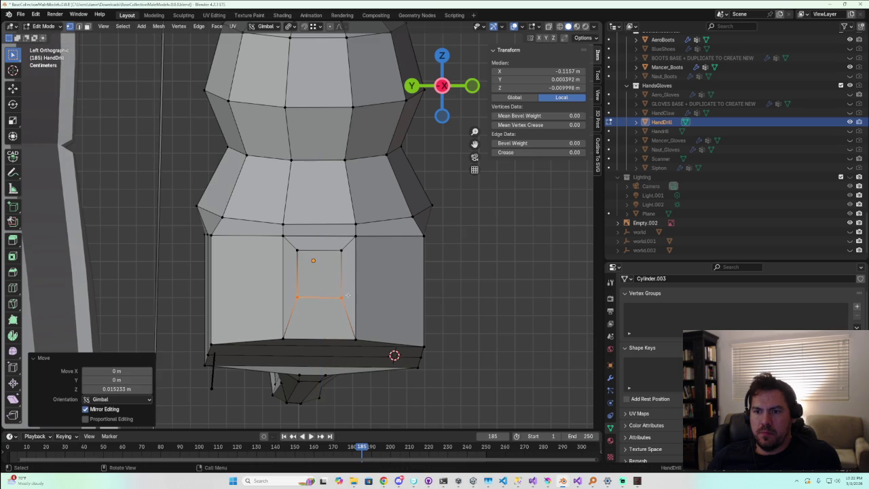
drag(287, 240, 352, 258)
Switch to Rendered shading, clear the selection and return to Object Mode for the silhouette
key(z)
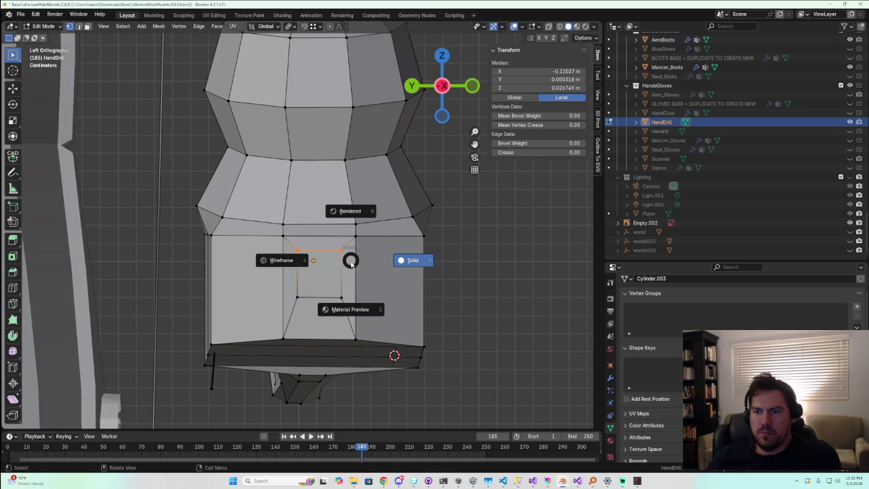
click(331, 235)
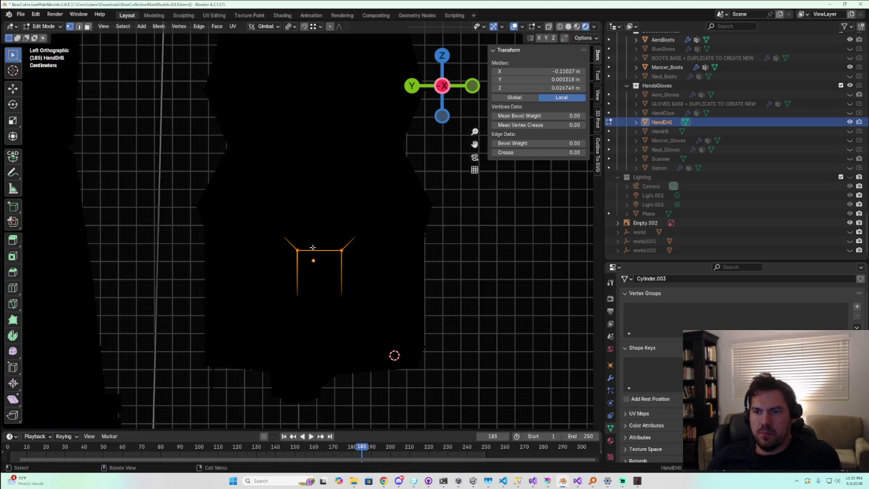
click(507, 312)
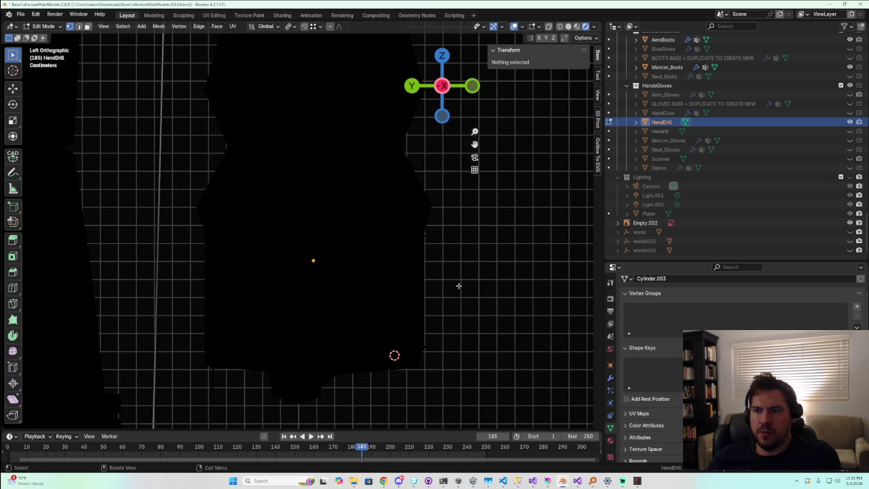
key(Tab)
key(Tab)
key(Tab)
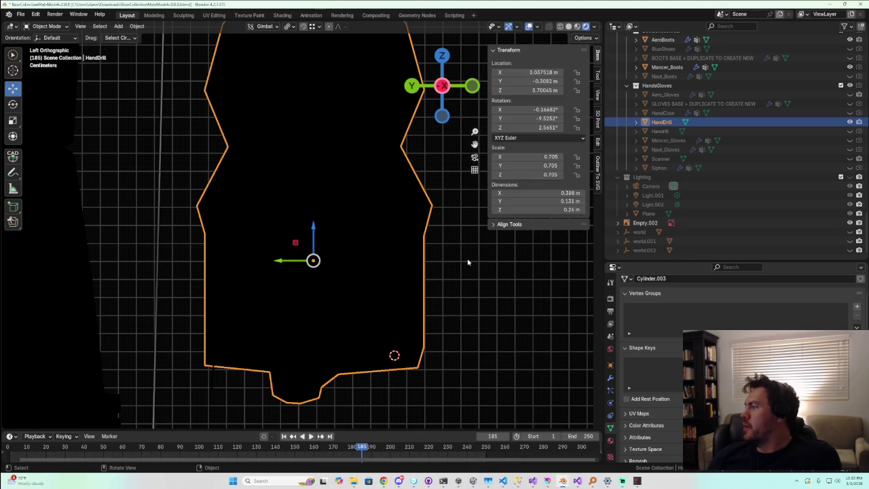
scroll(467, 261, down, 4)
scroll(461, 264, down, 4)
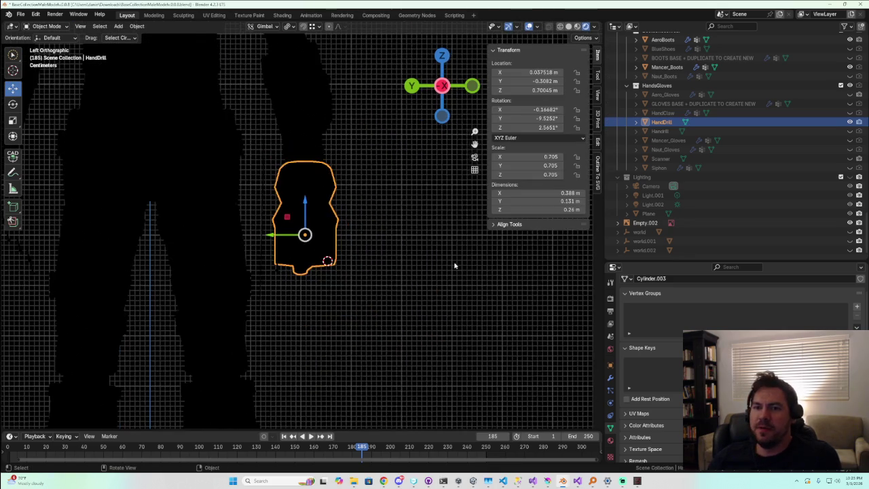
scroll(455, 265, up, 8)
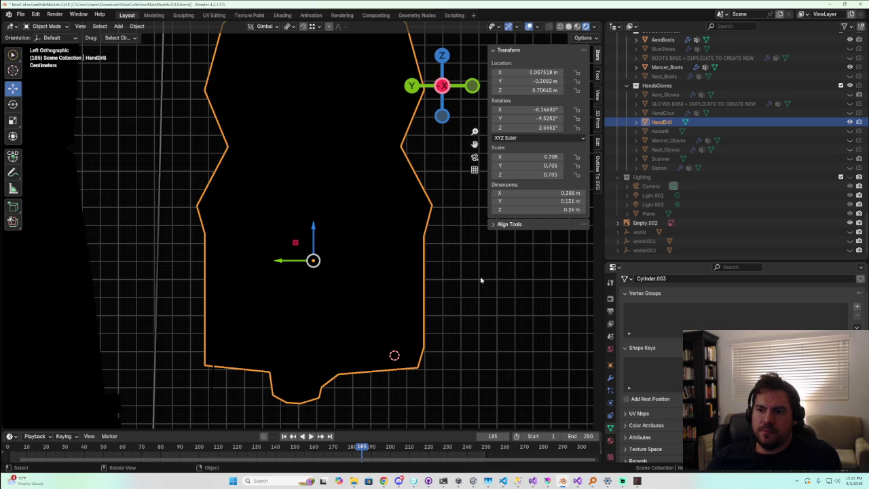
right_click(470, 258)
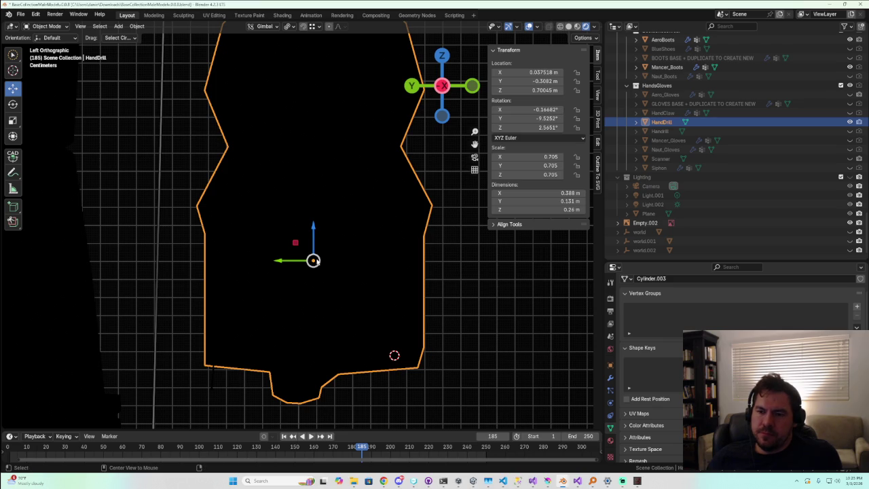
scroll(349, 311, up, 2)
Orbit and zoom around the HandDrill silhouette in perspective, then bring Unity forward
middle_drag(359, 299, 259, 290)
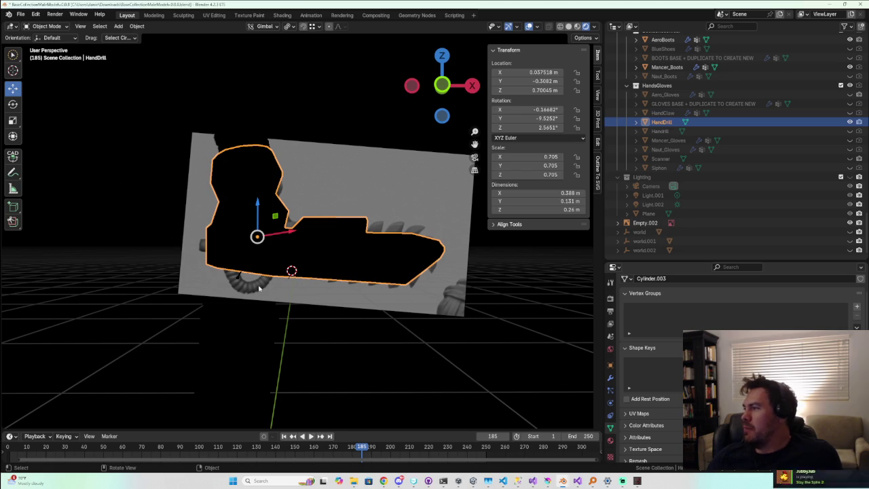
scroll(258, 288, down, 2)
scroll(258, 287, up, 4)
scroll(259, 288, up, 1)
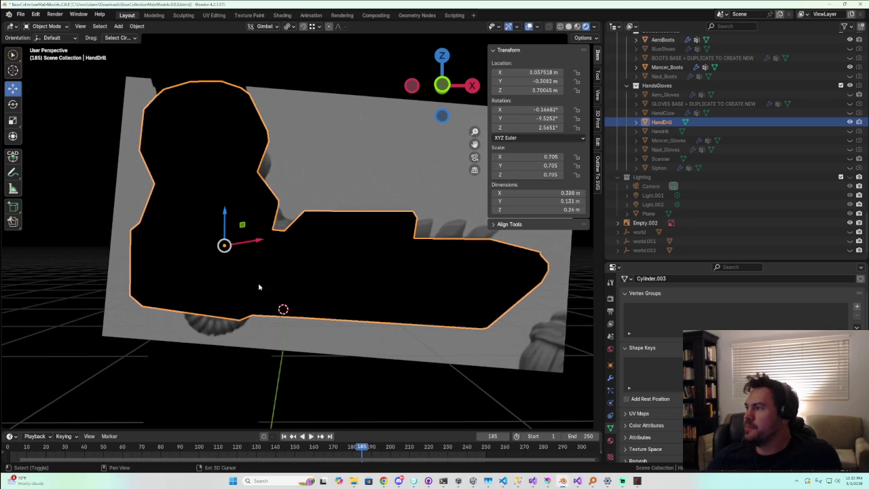
scroll(259, 286, up, 3)
scroll(258, 286, down, 3)
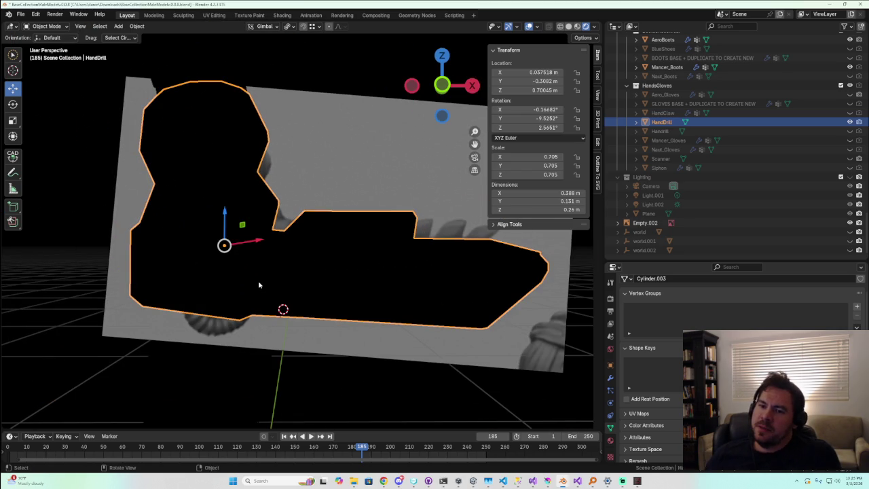
scroll(258, 285, down, 2)
scroll(251, 308, down, 2)
middle_drag(251, 308, 305, 308)
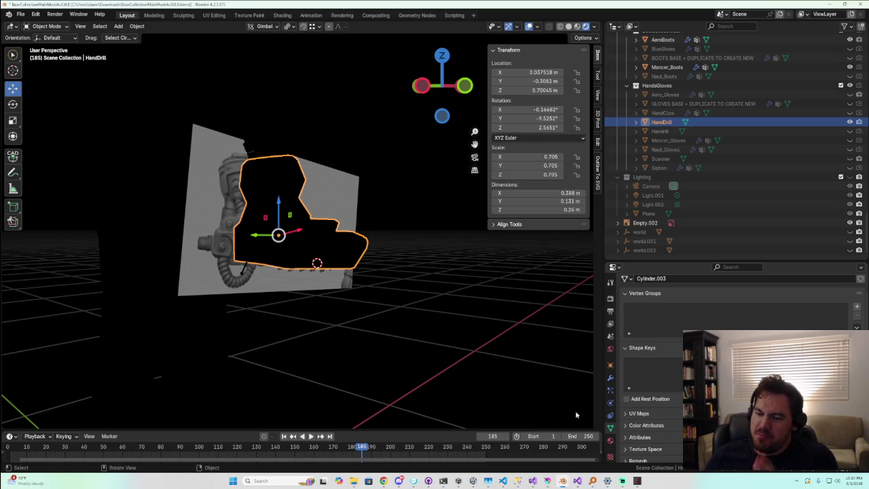
click(474, 481)
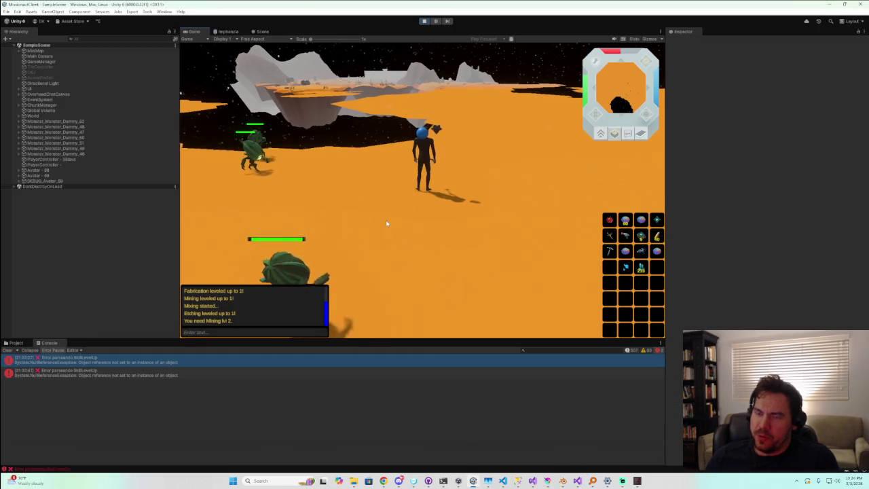
Orbit the game camera and walk the player to two spots on the orange plain
middle_drag(388, 226, 305, 229)
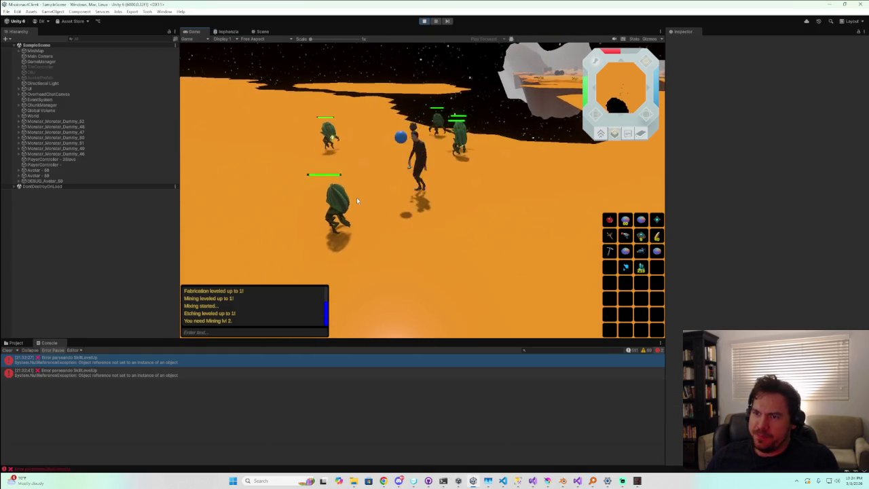
middle_drag(357, 197, 480, 183)
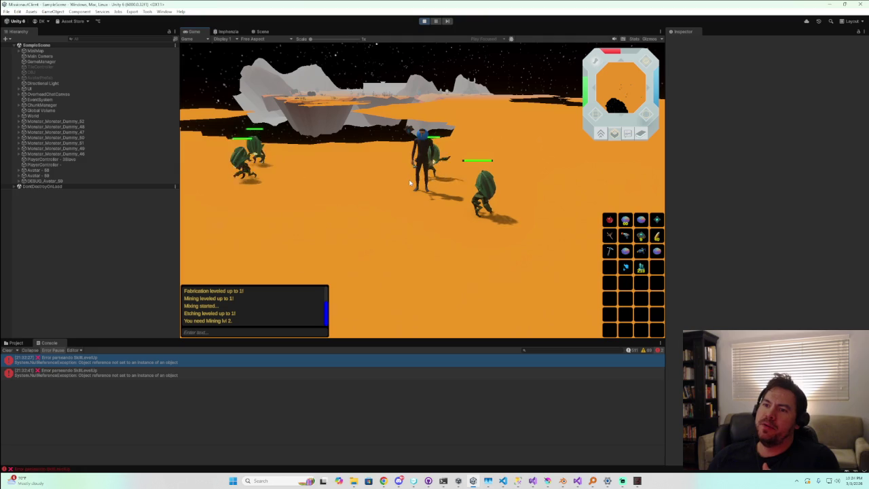
middle_drag(433, 182, 573, 202)
middle_drag(410, 208, 194, 204)
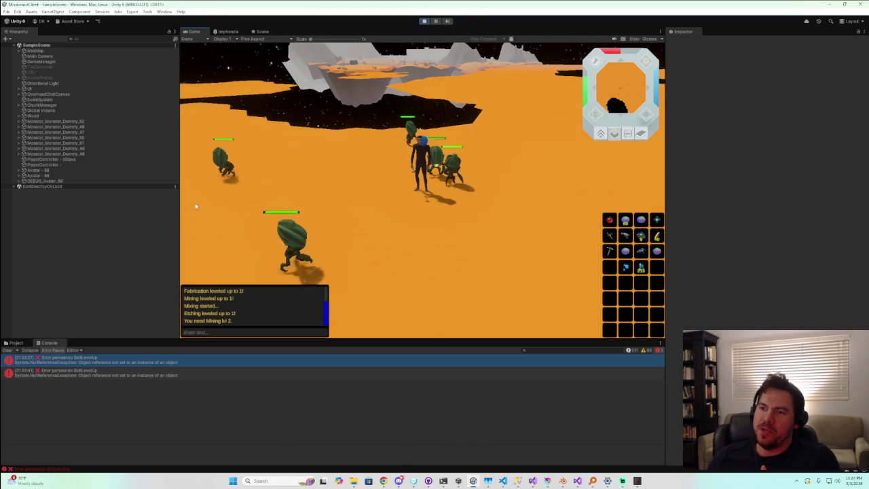
click(314, 222)
mouse_move(306, 226)
middle_down()
mouse_move(202, 195)
mouse_move(278, 196)
middle_up()
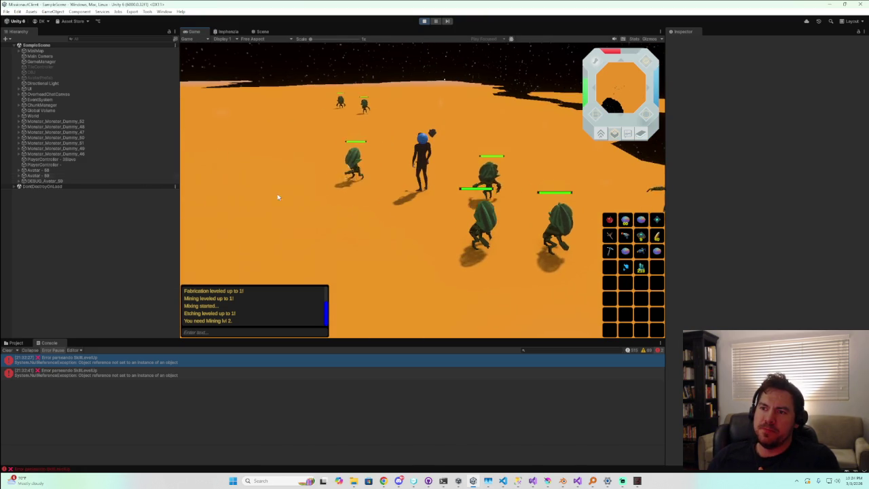
mouse_move(401, 205)
middle_down()
mouse_move(370, 224)
mouse_move(417, 212)
middle_up()
click(460, 254)
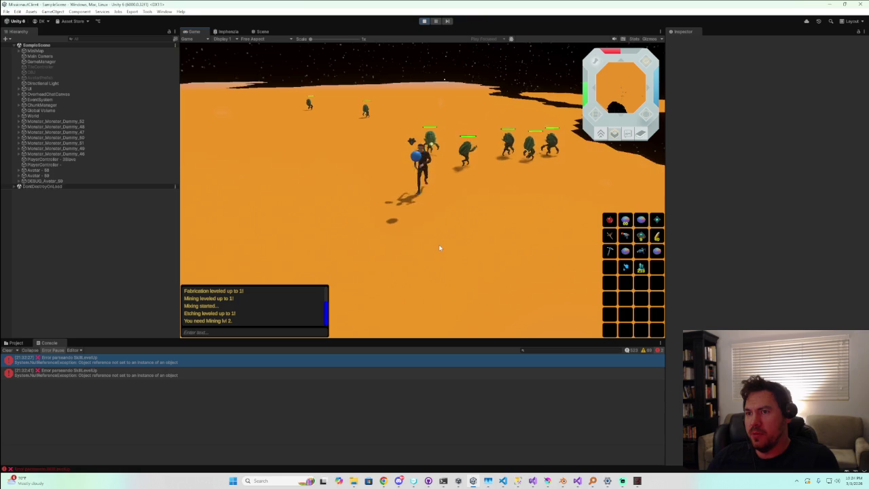
middle_drag(336, 225, 531, 254)
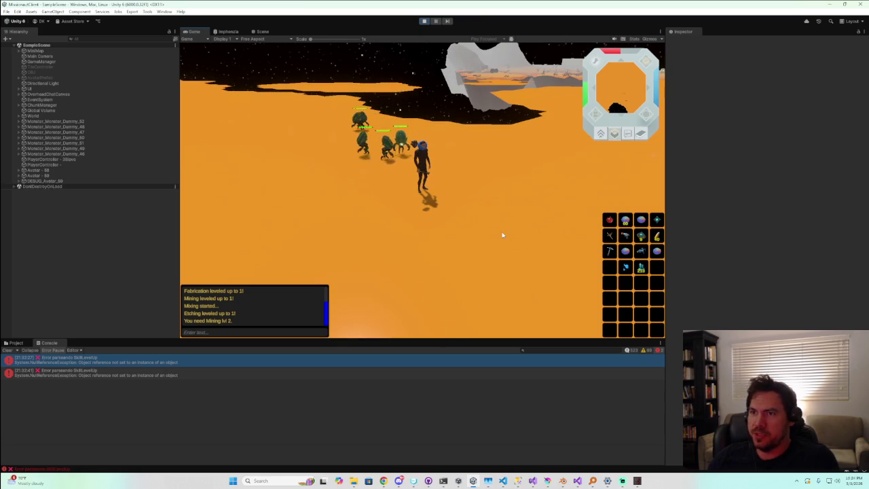